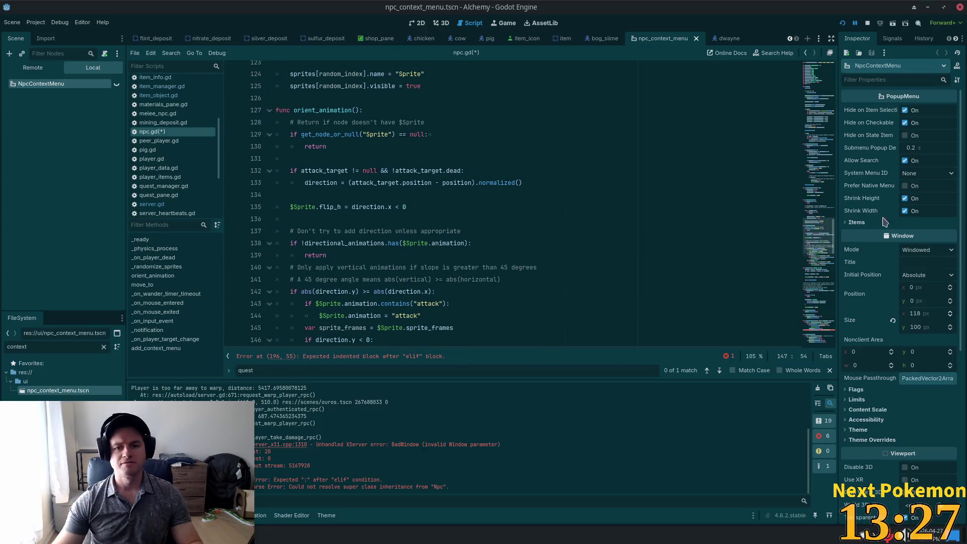
Search npc.gd for 'right' to find the right-click branch of the input handler.
click(499, 212)
key(ctrl+f)
text(right)
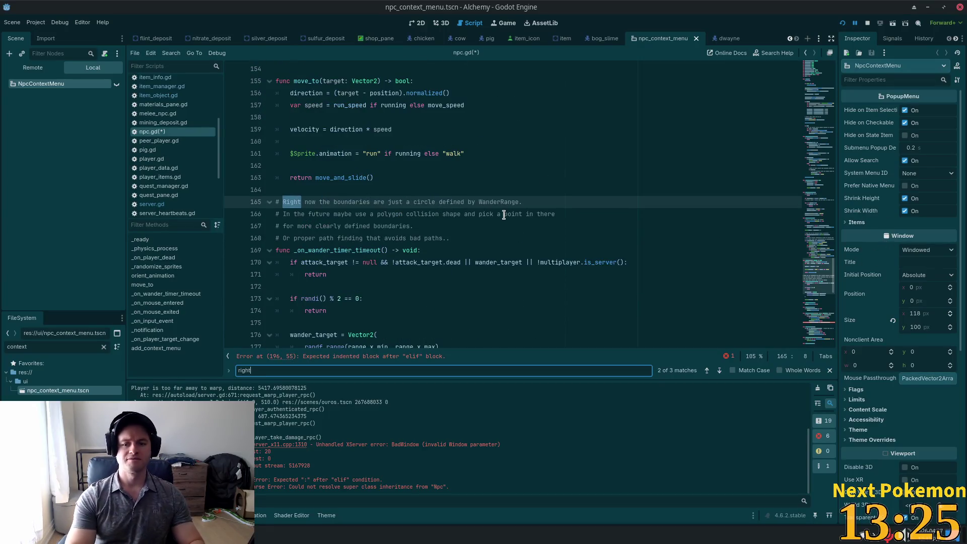
key(Return)
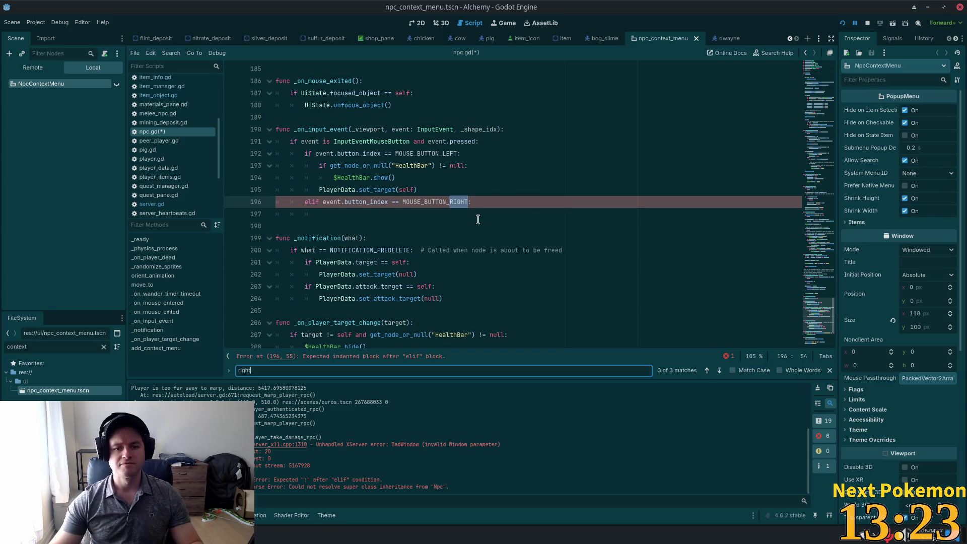
Append 'and menu != null' to the line-196 elif and add menu.show() beneath it.
click(471, 216)
text(if)
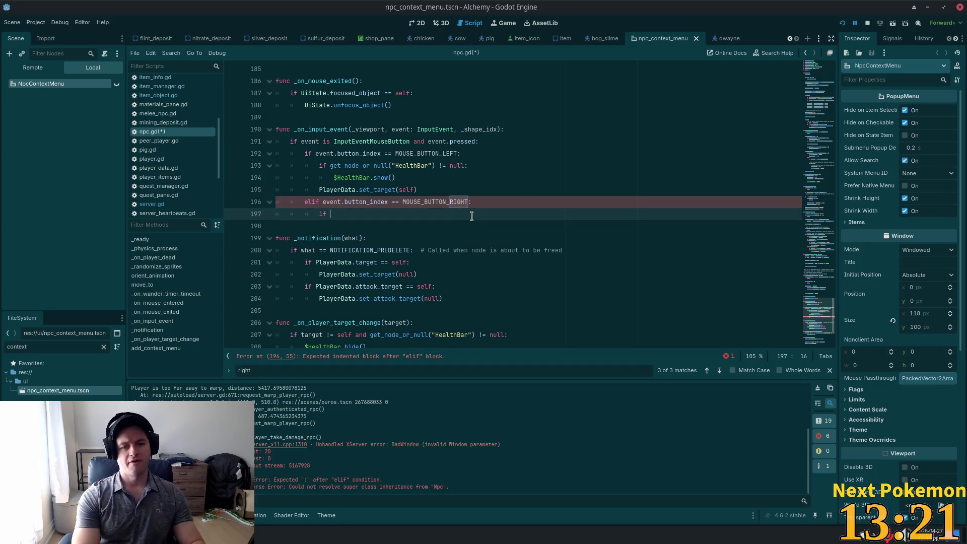
key(BackSpace)
key(BackSpace)
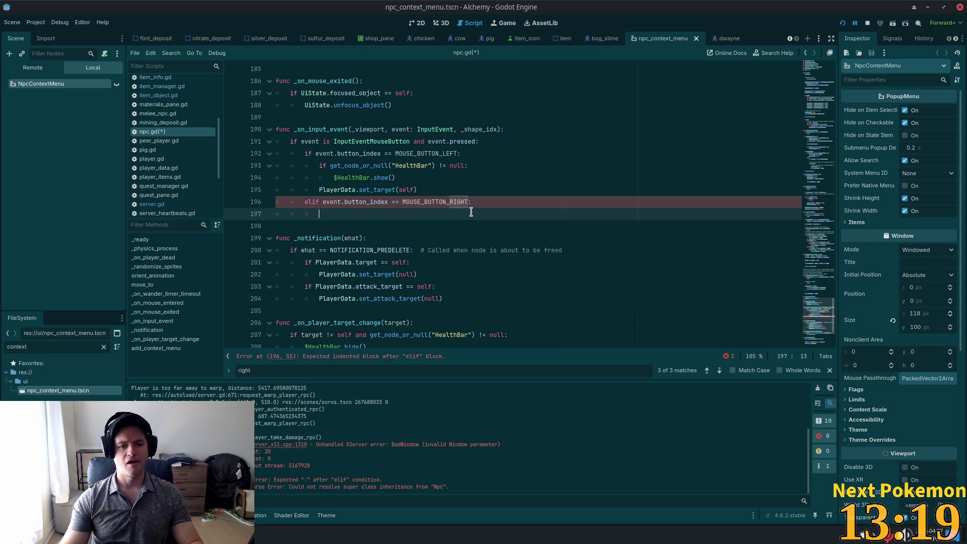
click(465, 203)
text(and )
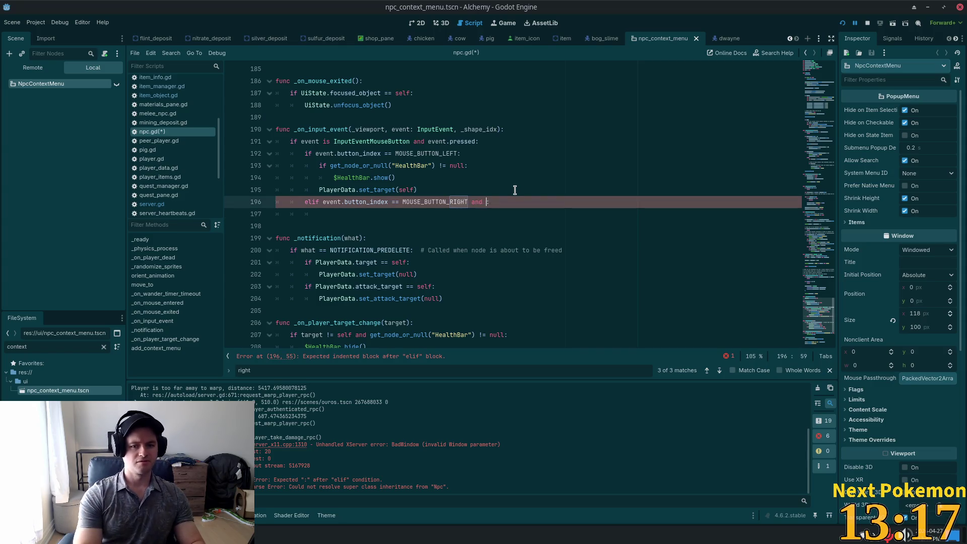
text(menu !=)
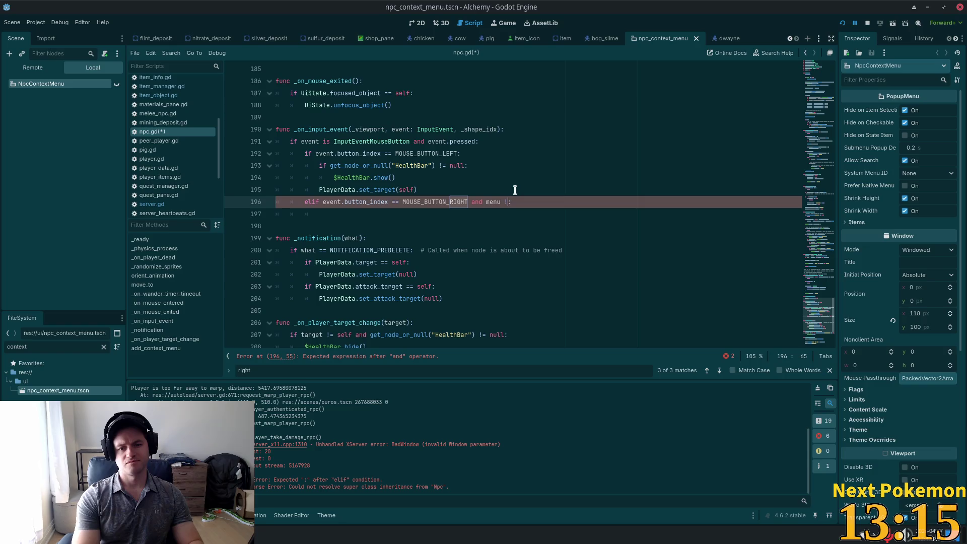
text( null)
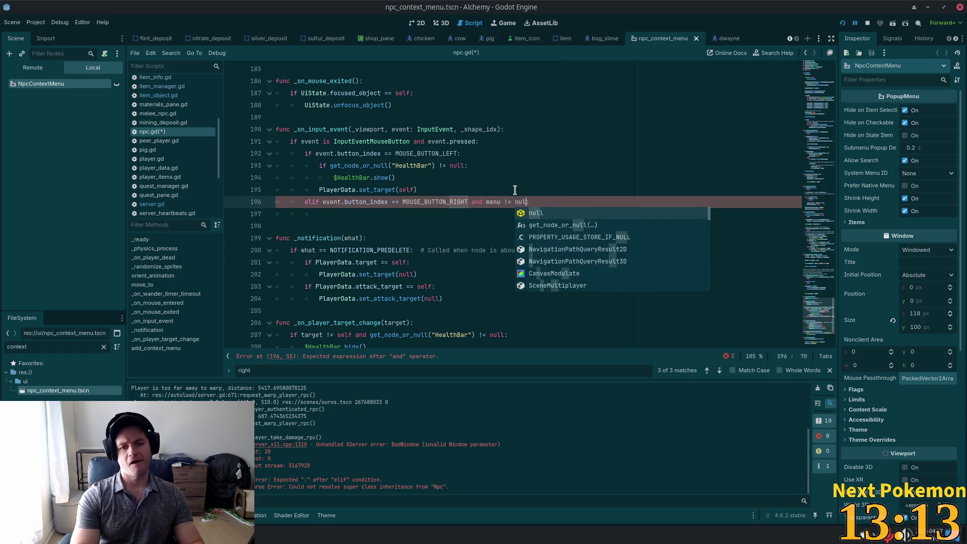
click(379, 214)
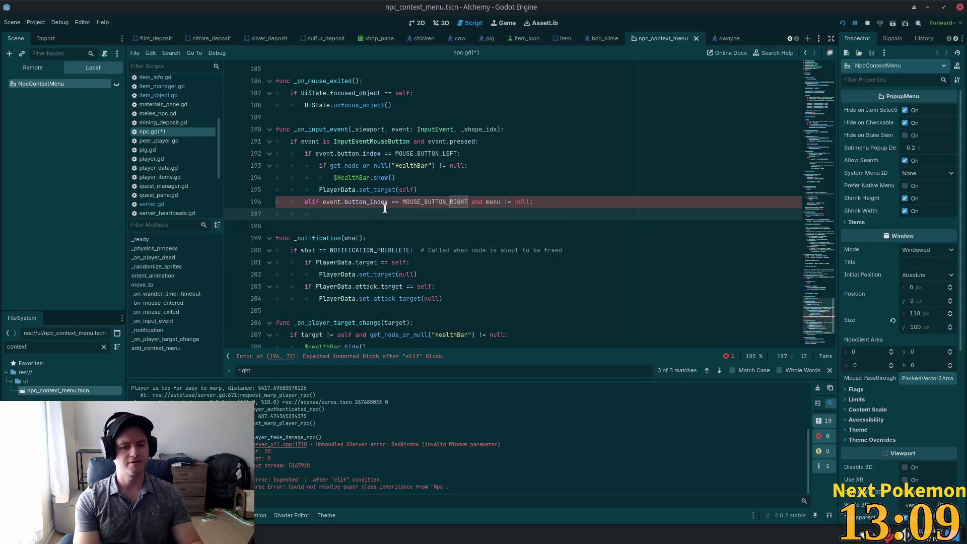
text(menu.show()
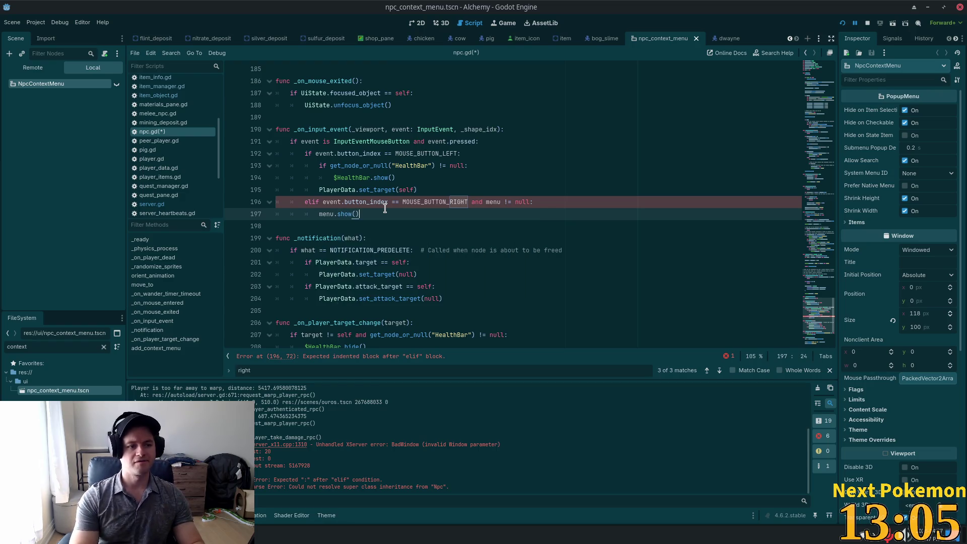
click(450, 170)
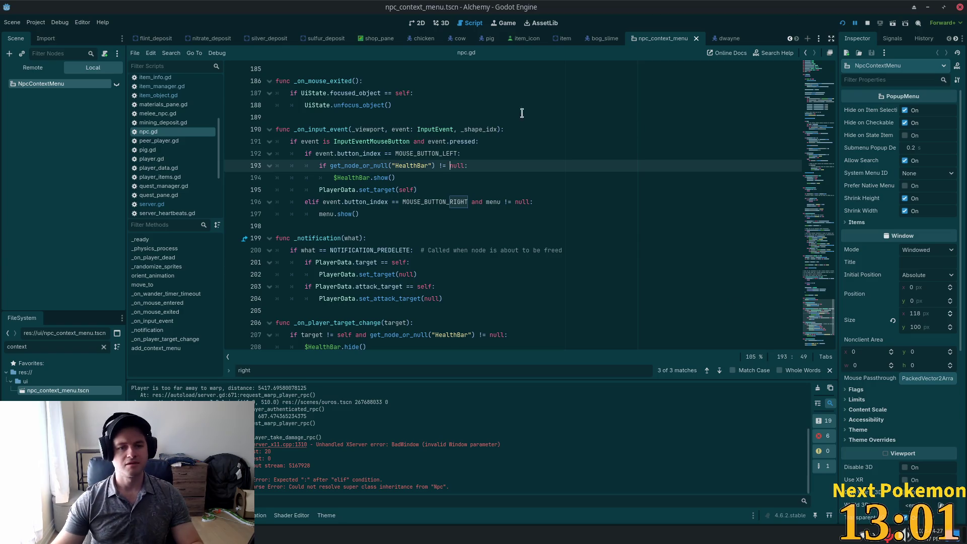
key(Down)
key(Down)
key(Down)
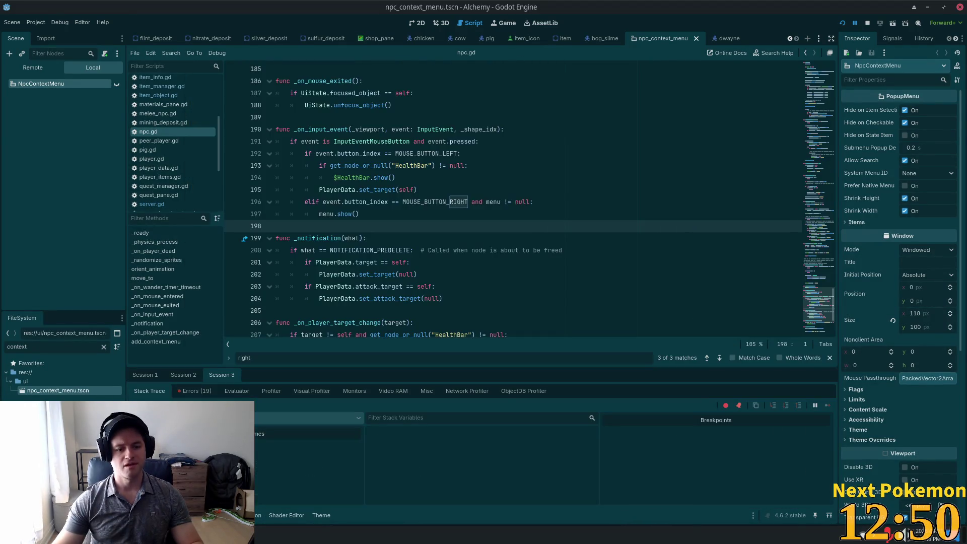
Jump from the 'Node not found: Quest' error to the $Quest check on npc.gd line 38.
click(192, 391)
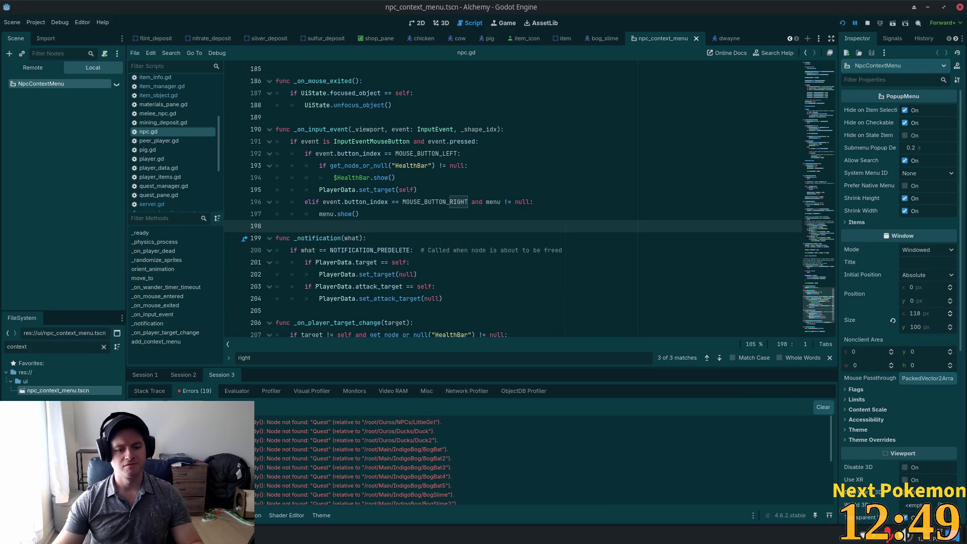
double_click(323, 423)
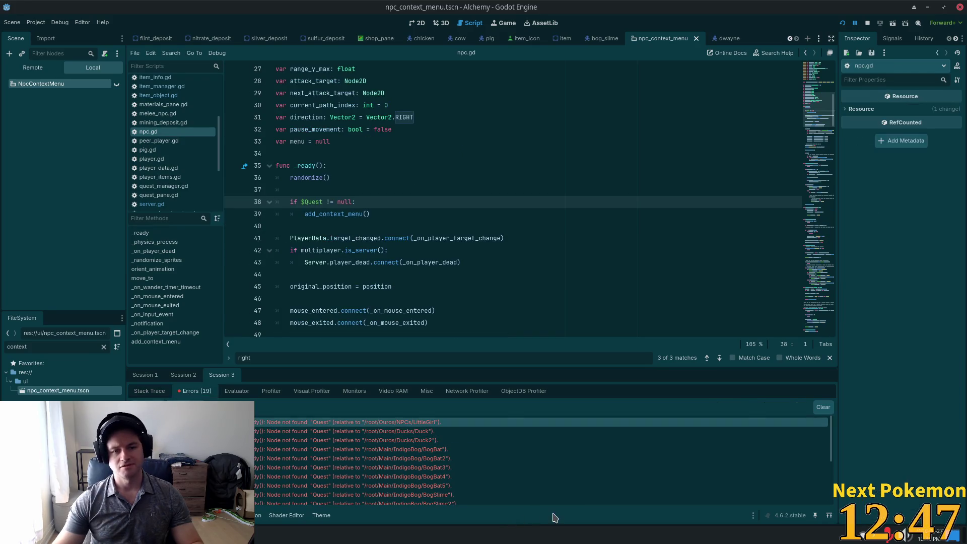
click(330, 201)
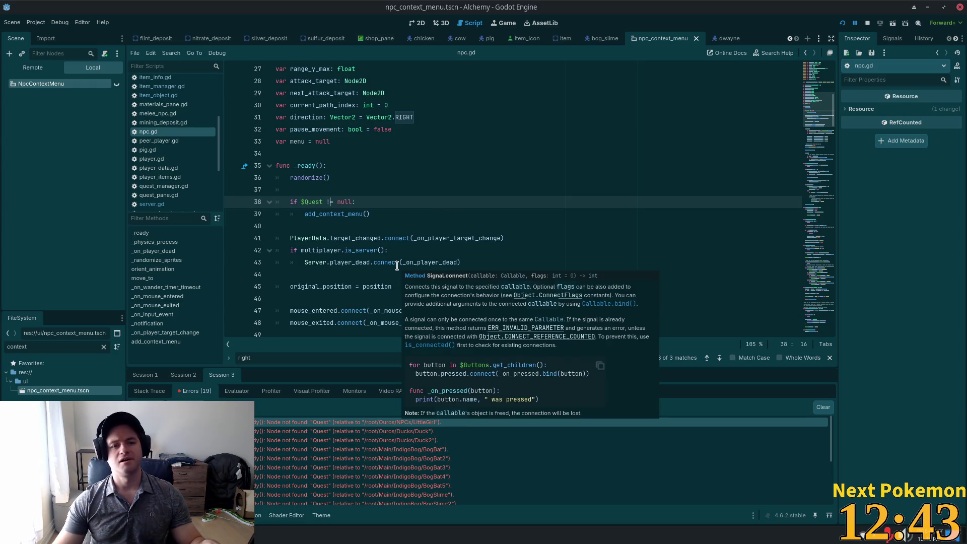
key(alt+Tab)
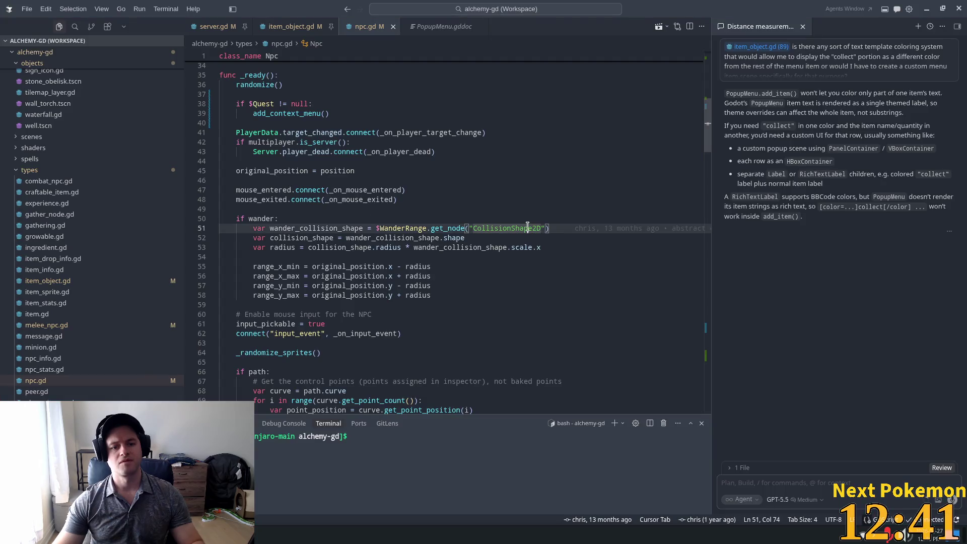
Bring up npc.gd in Cursor and scroll through its code.
key(ctrl+p)
text(n)
key(Return)
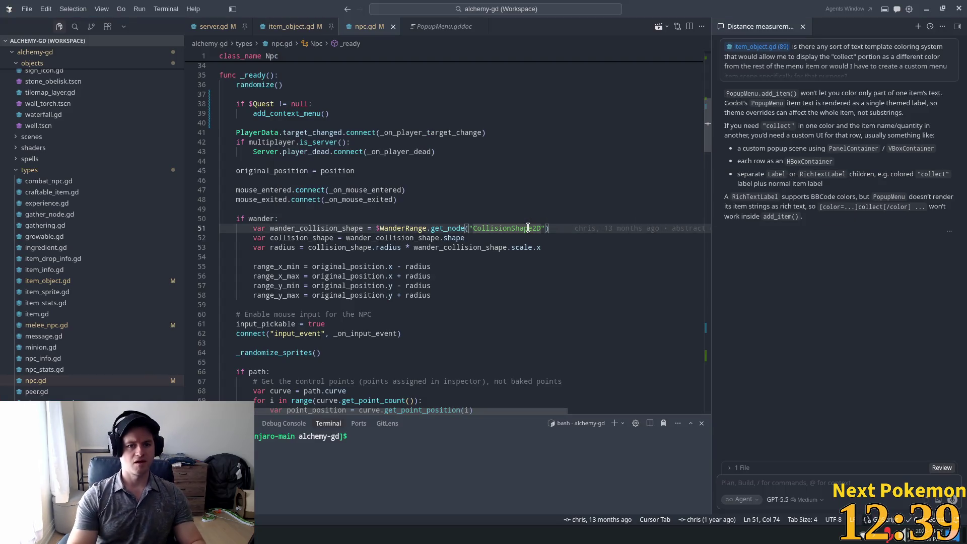
scroll(500, 187, down, 5)
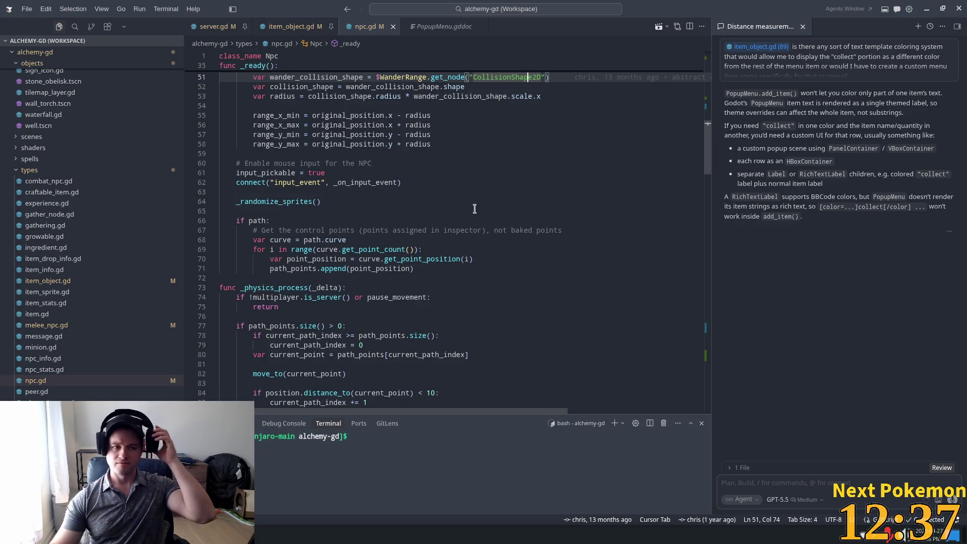
click(436, 220)
scroll(509, 220, down, 4)
Find the $Quest check on line 38 and ask the AI chat how to check for this child.
key(ctrl+f)
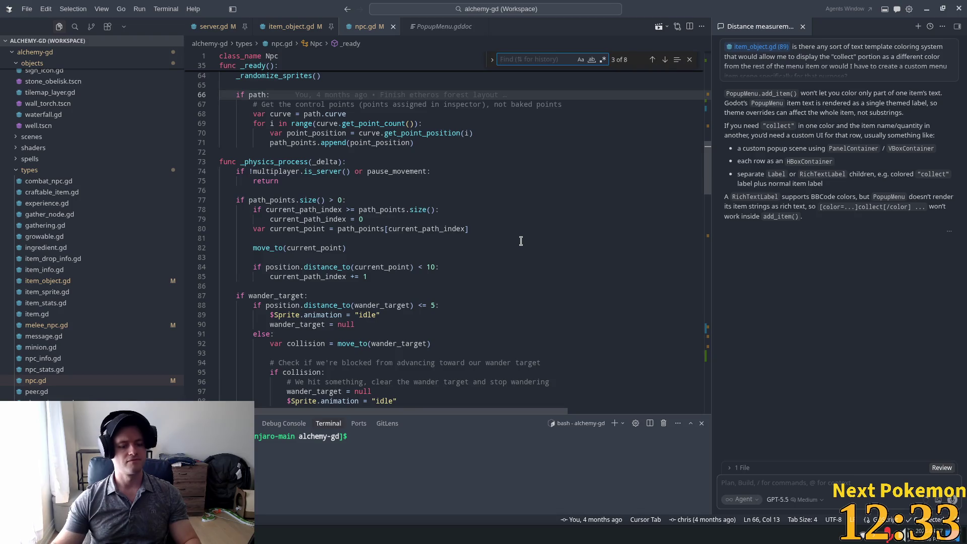
text($)
key(Return)
text(Que)
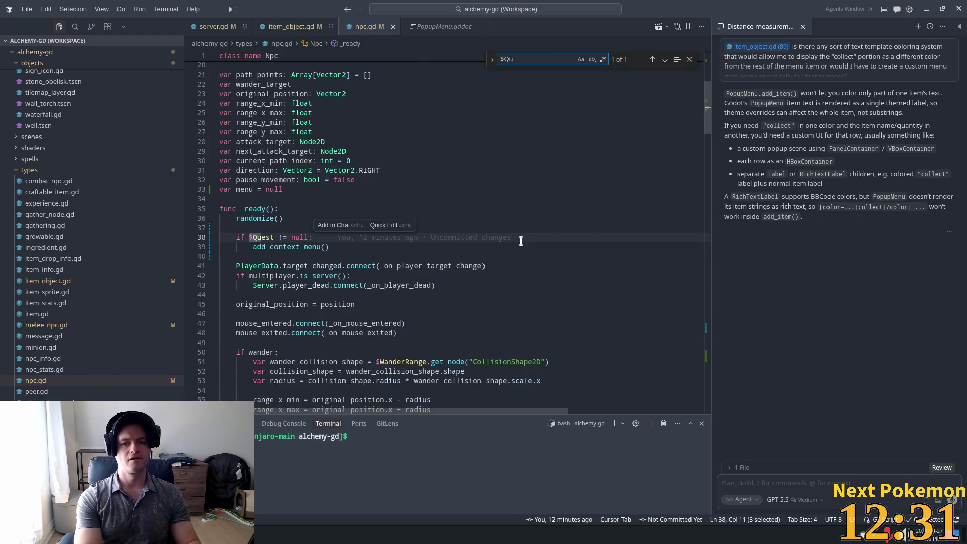
click(265, 237)
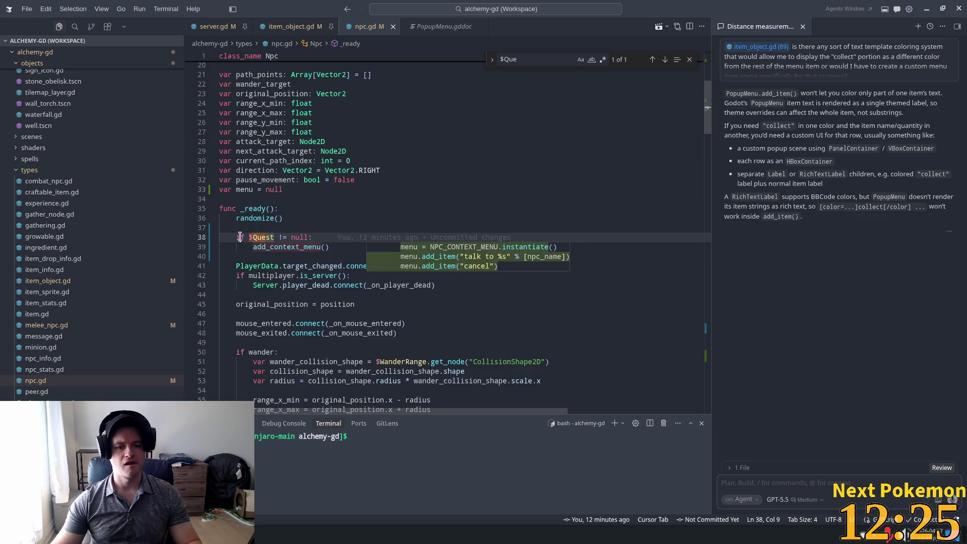
mouse_move(327, 235)
mouse_down()
mouse_move(218, 233)
mouse_move(237, 237)
mouse_up()
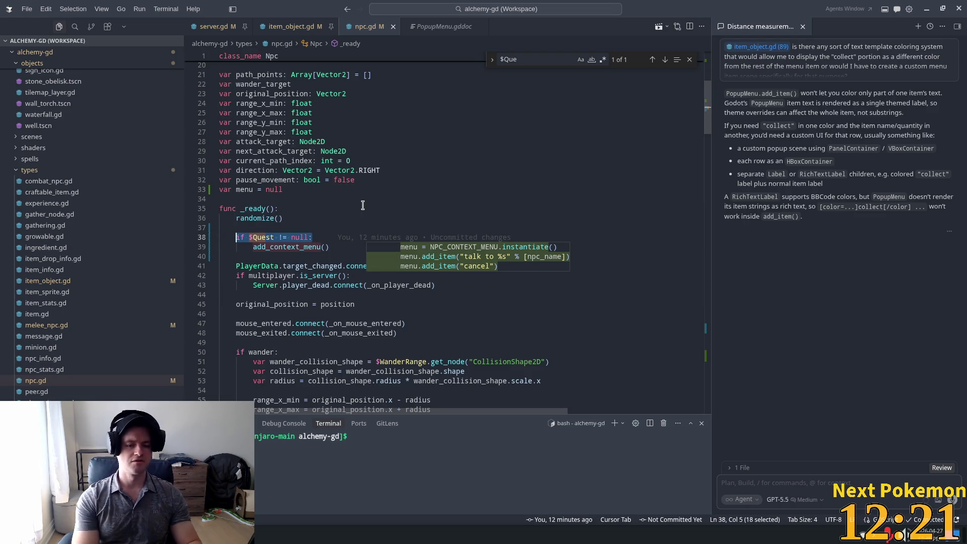
key(ctrl+l)
text(how)
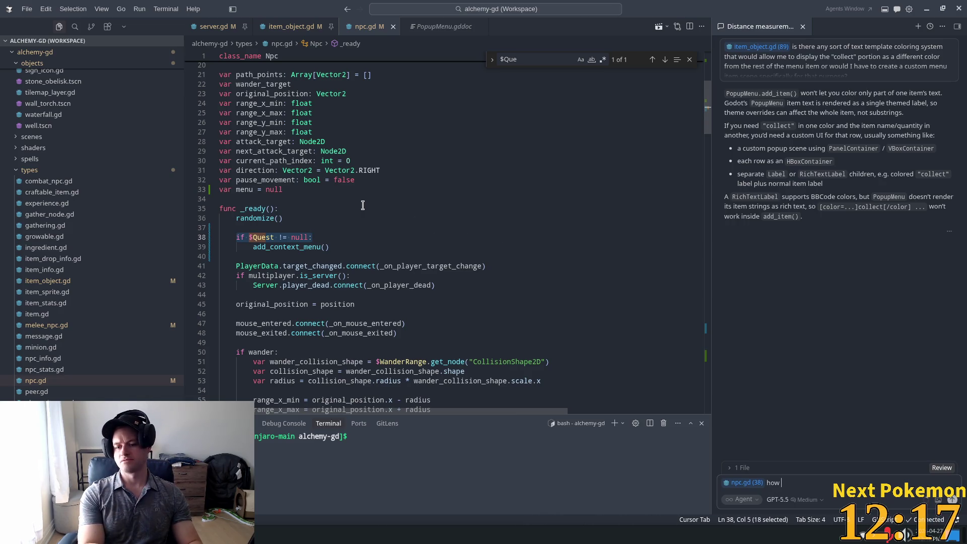
text( do we )
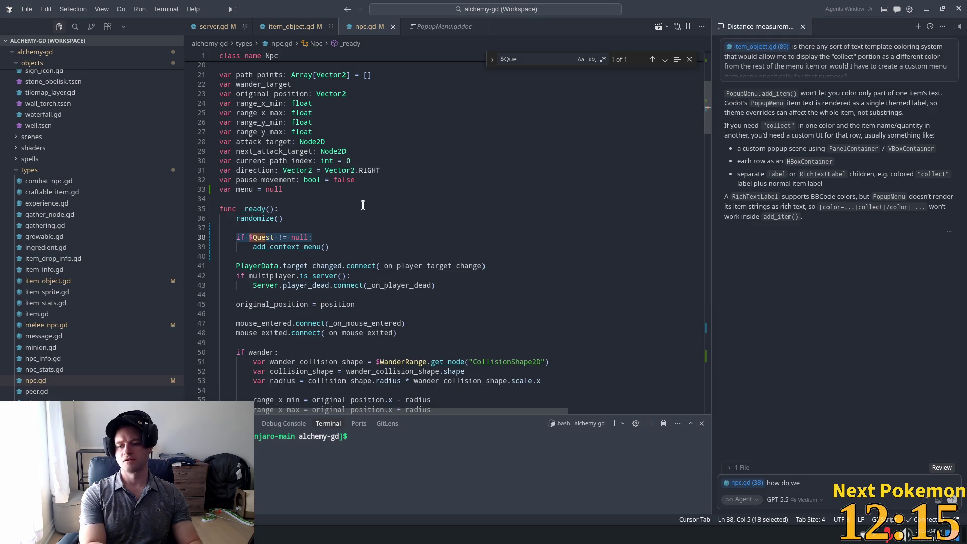
text(check if we ha)
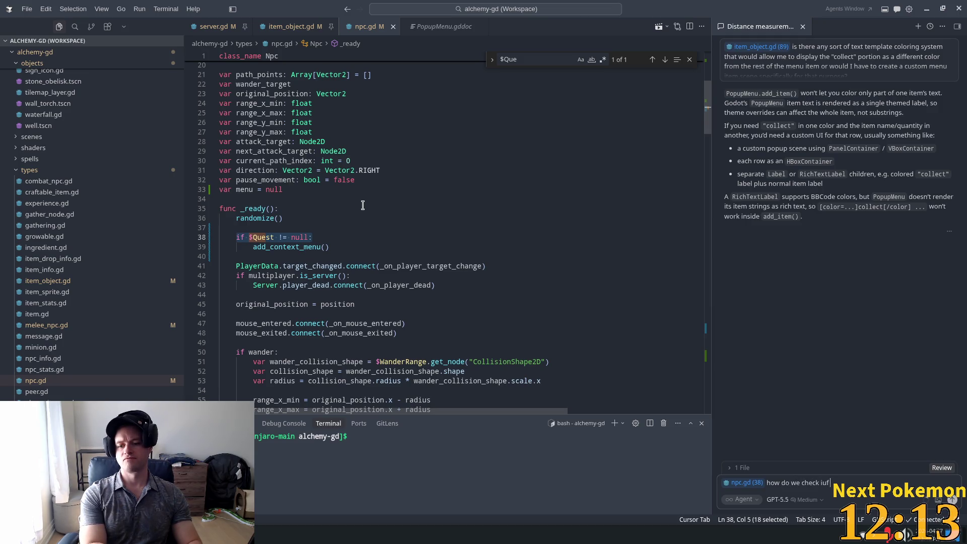
text(ve t)
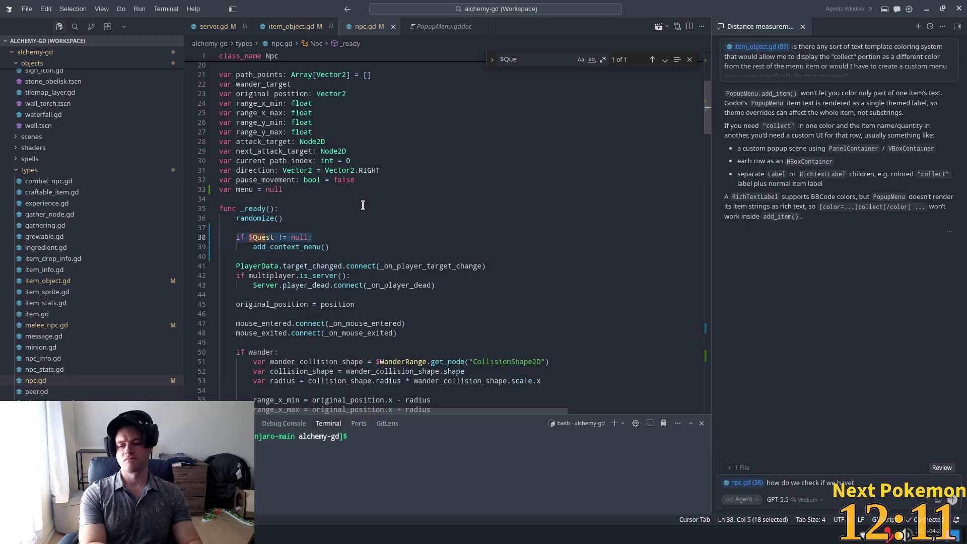
text(his  chil)
text(d)
key(Return)
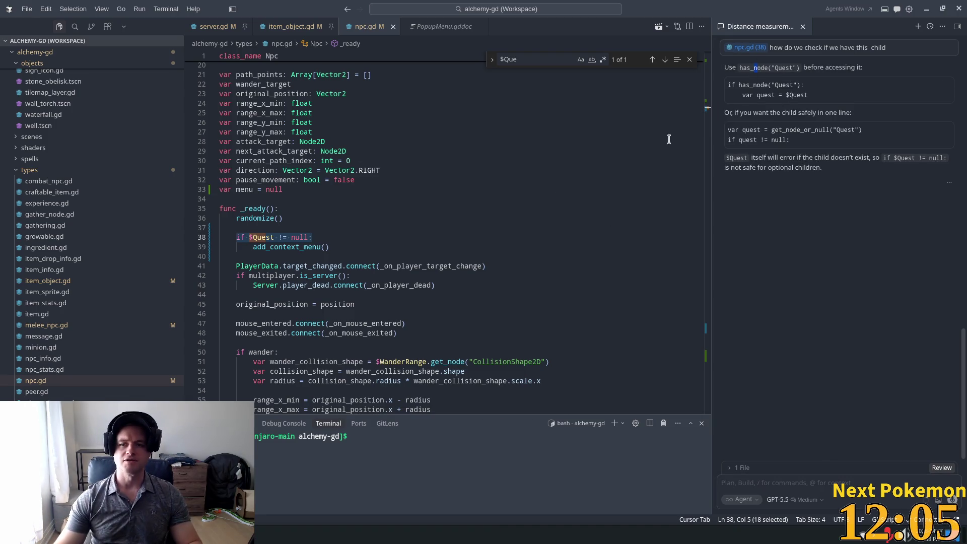
Rewrite line 38 as if has_node("Quest"):, removing ' and $Quest' and '!= null'.
click(254, 237)
key(Left)
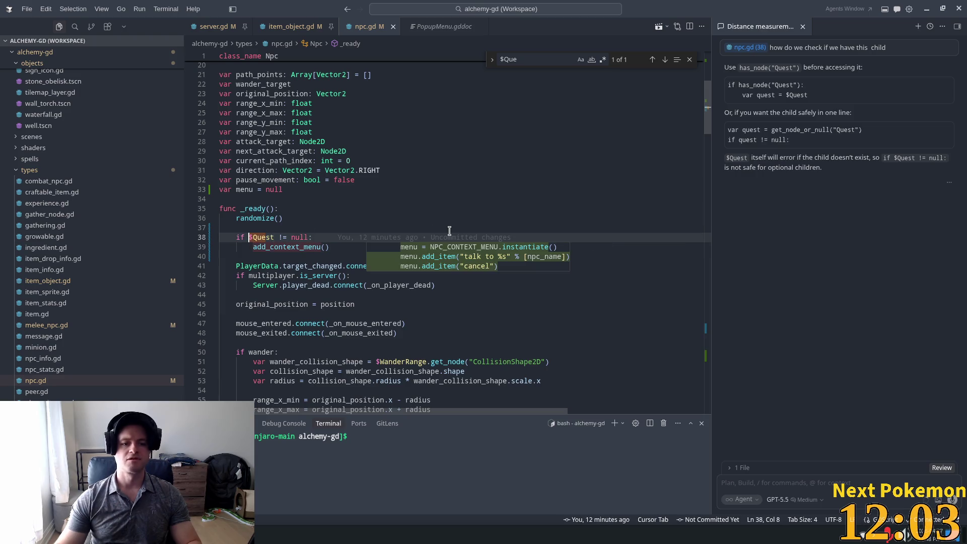
text(has)
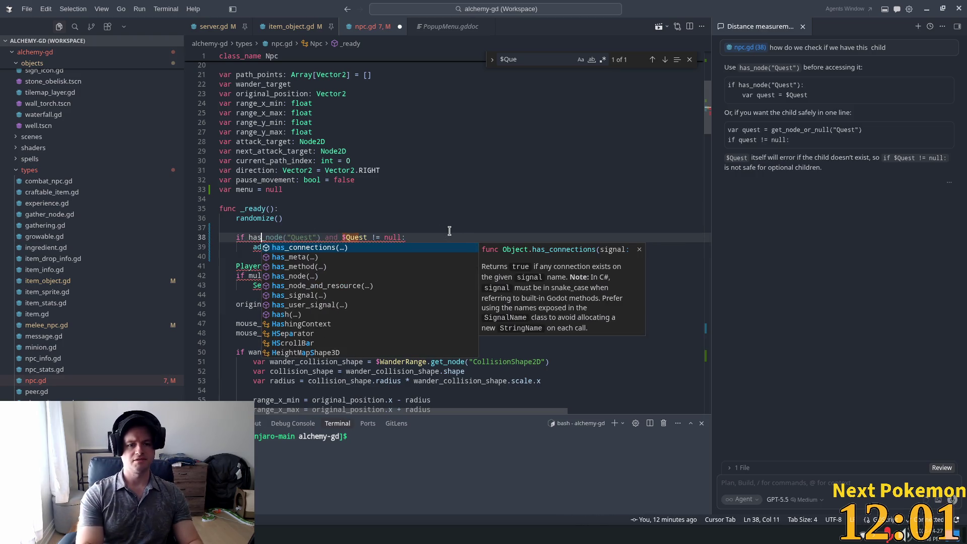
text(_)
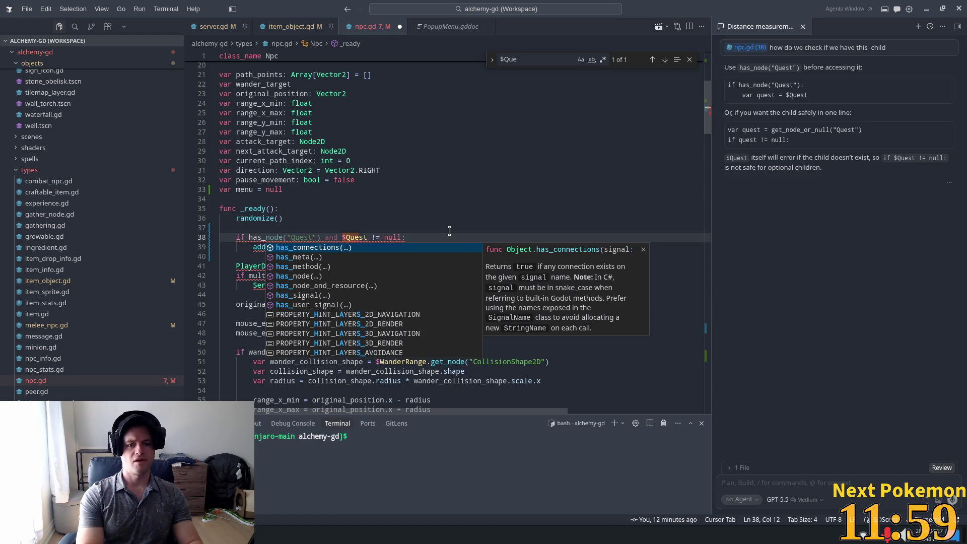
key(Tab)
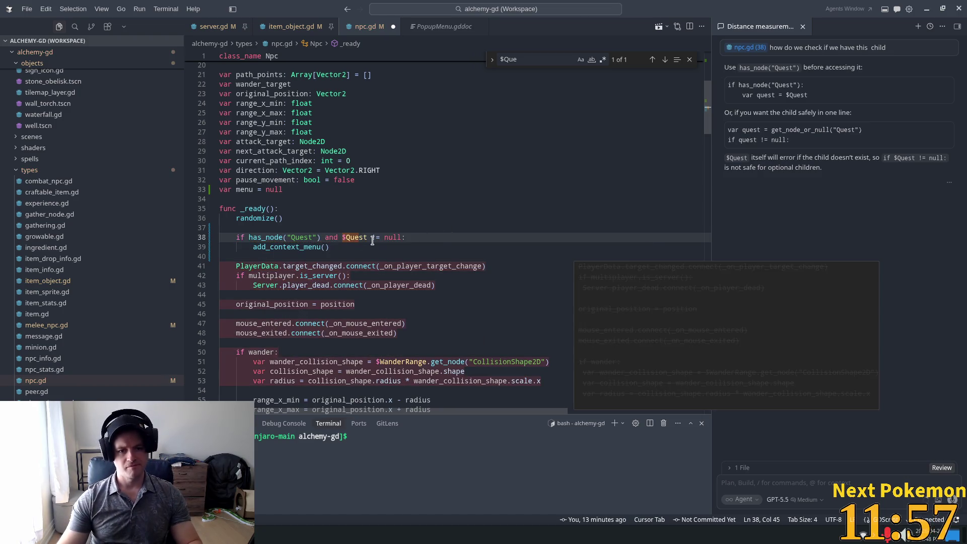
key(ctrl+BackSpace)
key(ctrl+BackSpace)
key(ctrl+BackSpace)
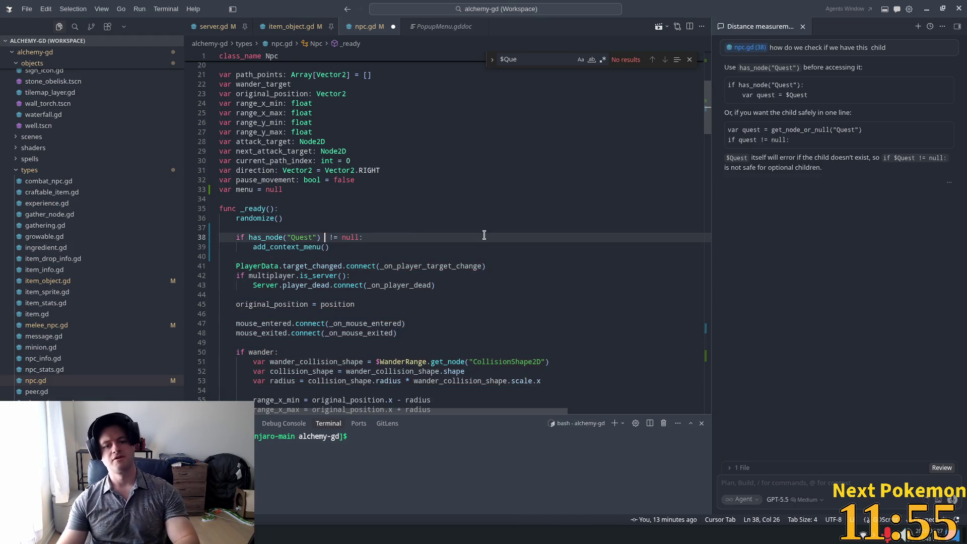
drag(358, 237, 329, 237)
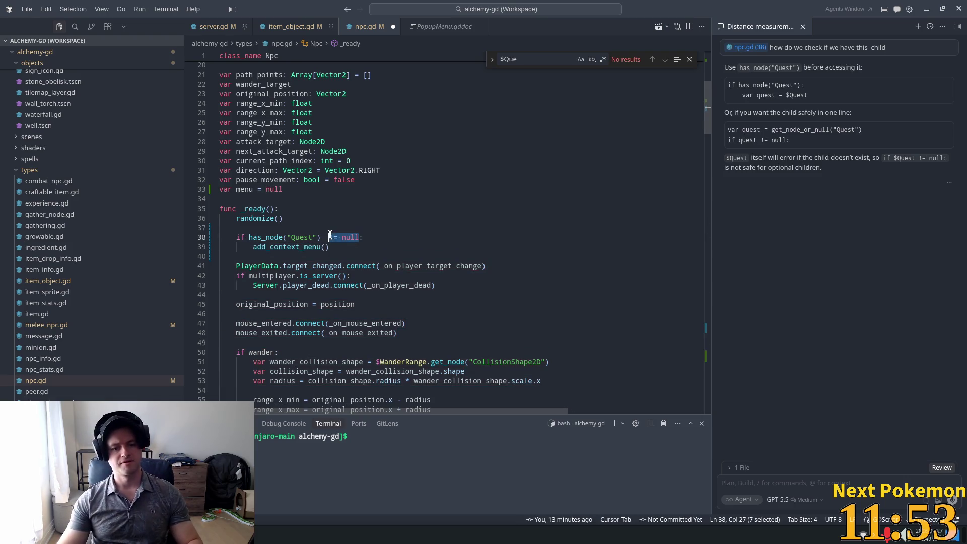
key(BackSpace)
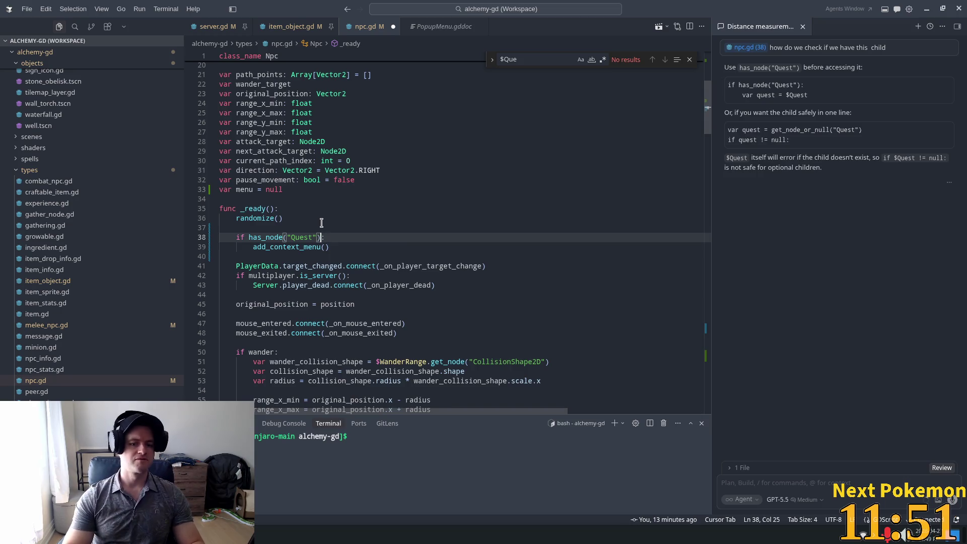
key(ctrl+Left)
key(ctrl+Left)
key(ctrl+Left)
click(338, 214)
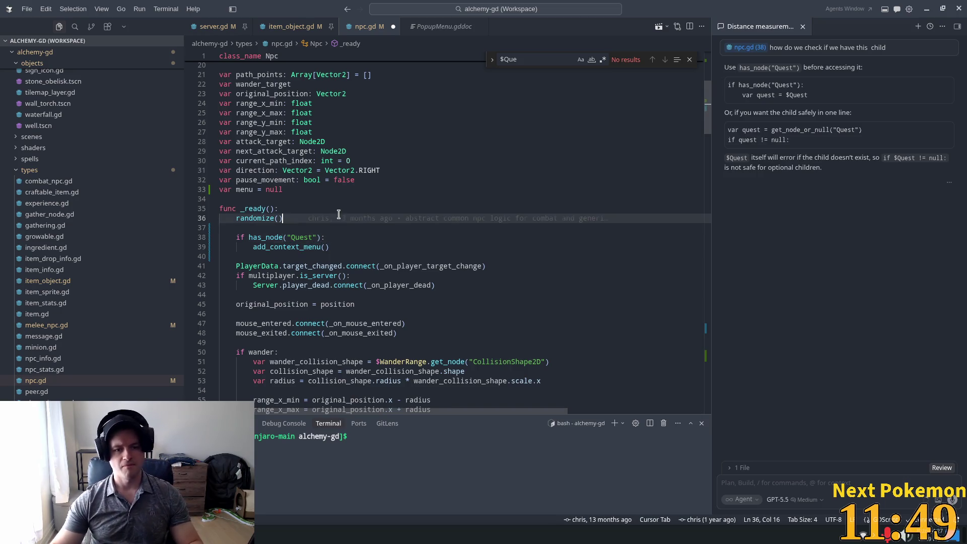
mouse_move(252, 265)
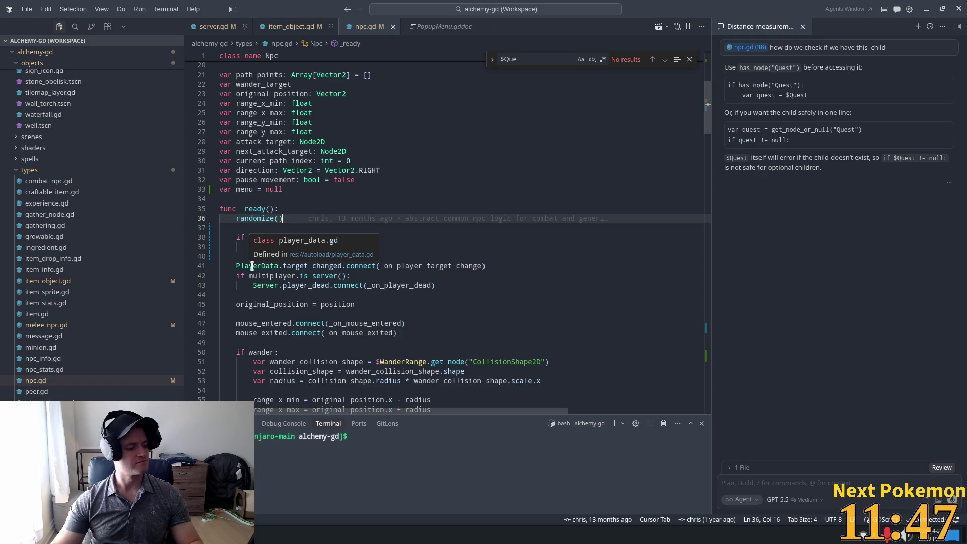
key(alt+Tab)
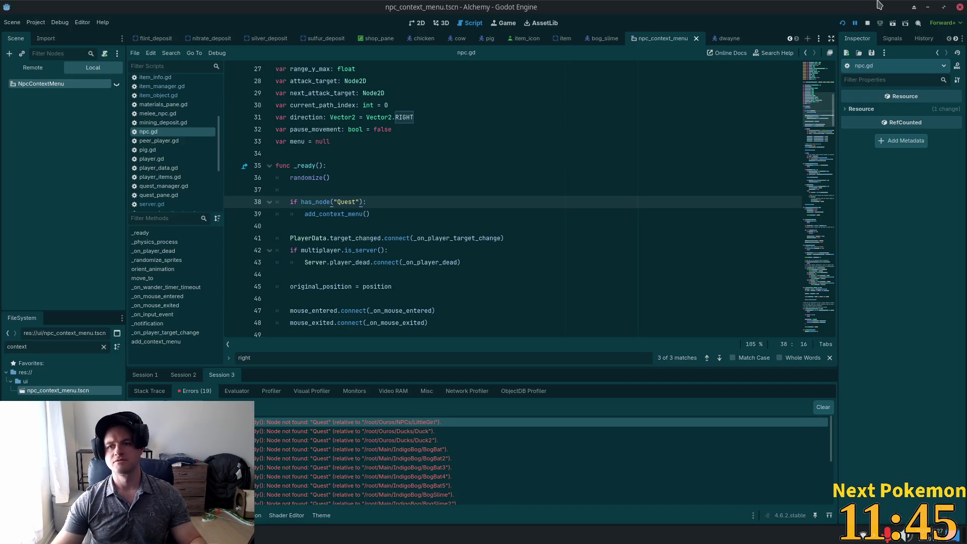
Launch Alchemy (DEBUG) from Godot to play-test the updated NPC script.
click(842, 23)
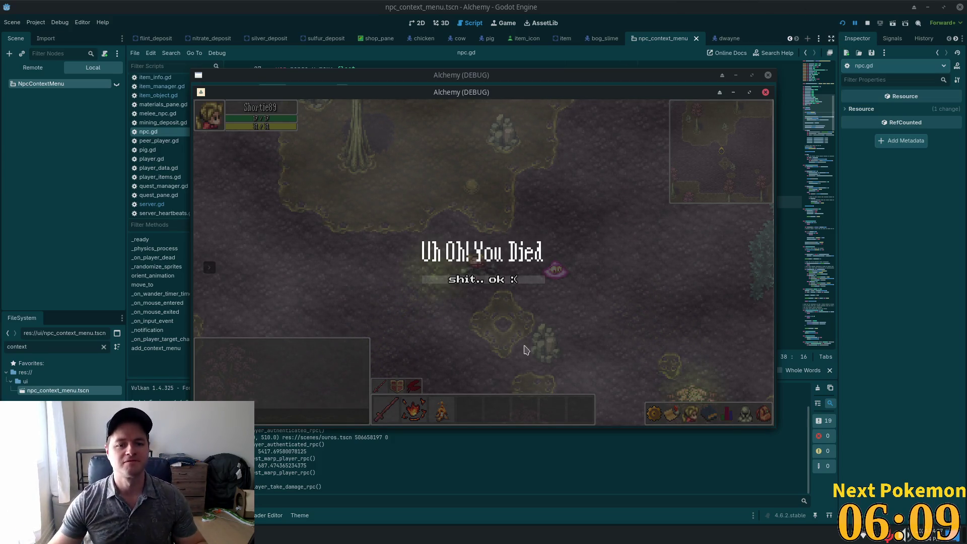
Respawn from the death screen and walk the character through the village into the inn.
click(478, 285)
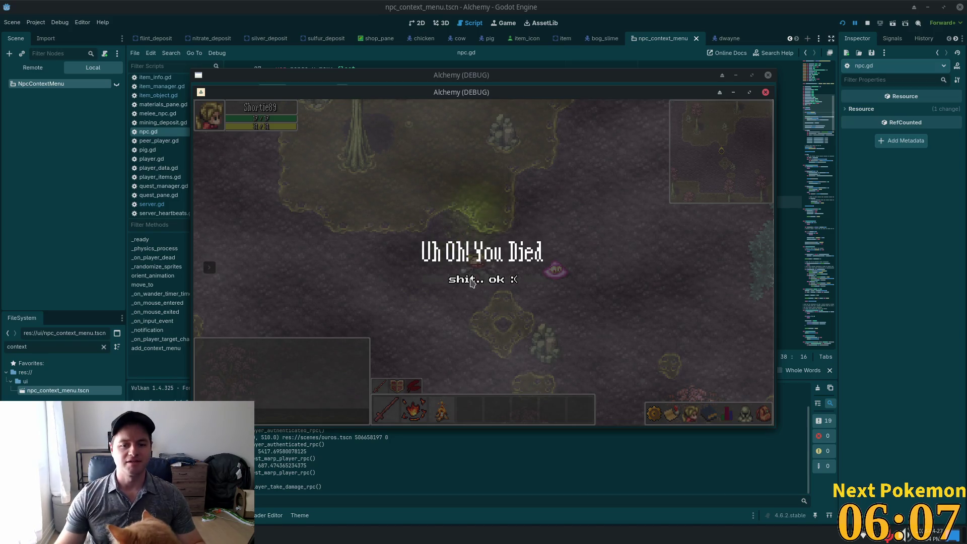
drag(428, 96, 404, 101)
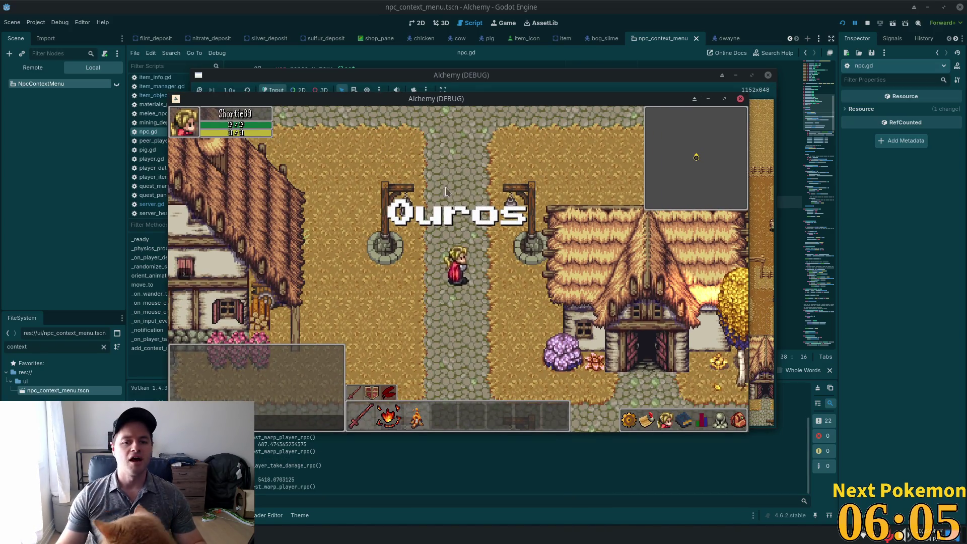
key(a)
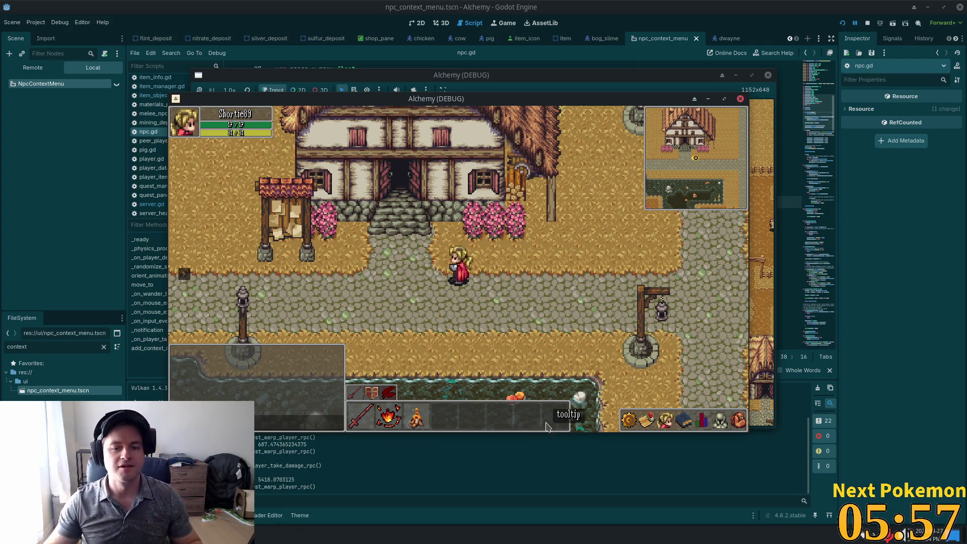
key(w)
key(s)
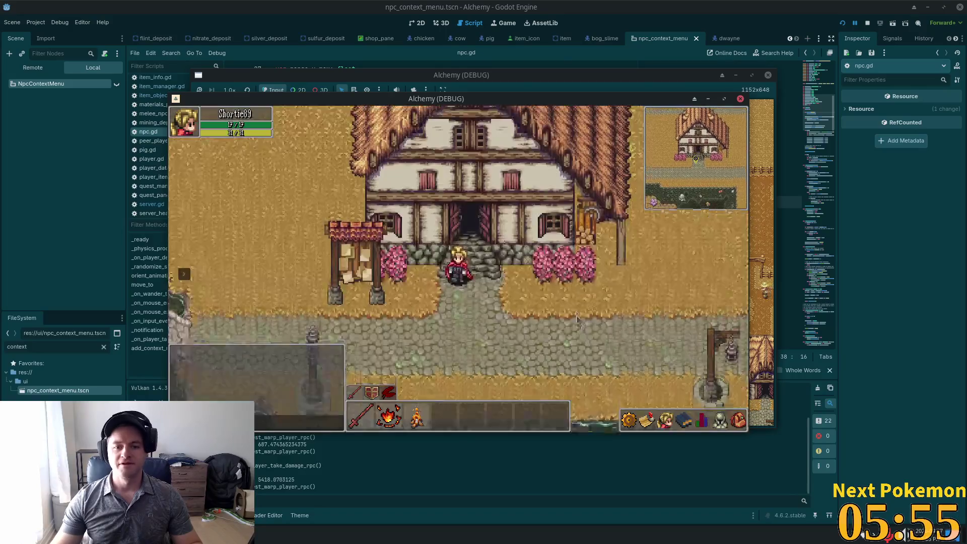
key(w)
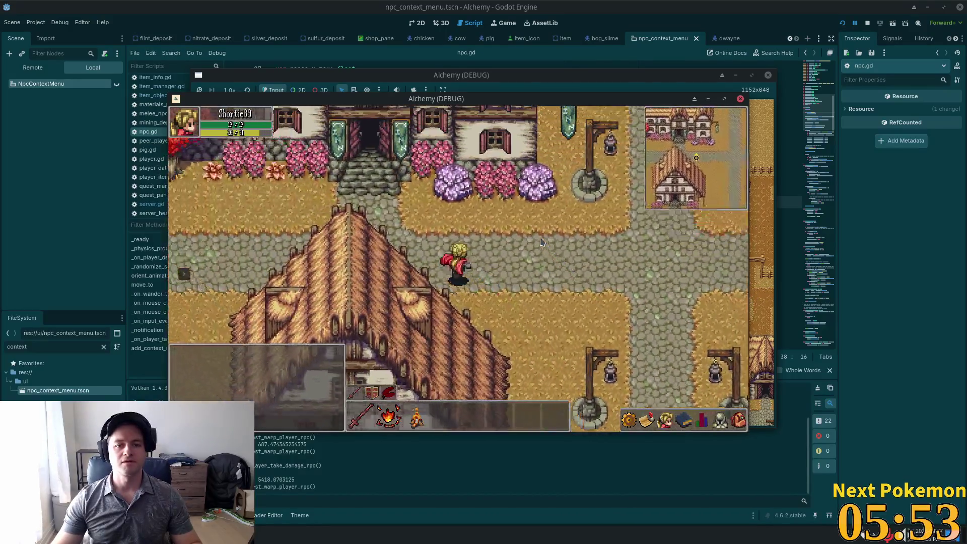
key(w)
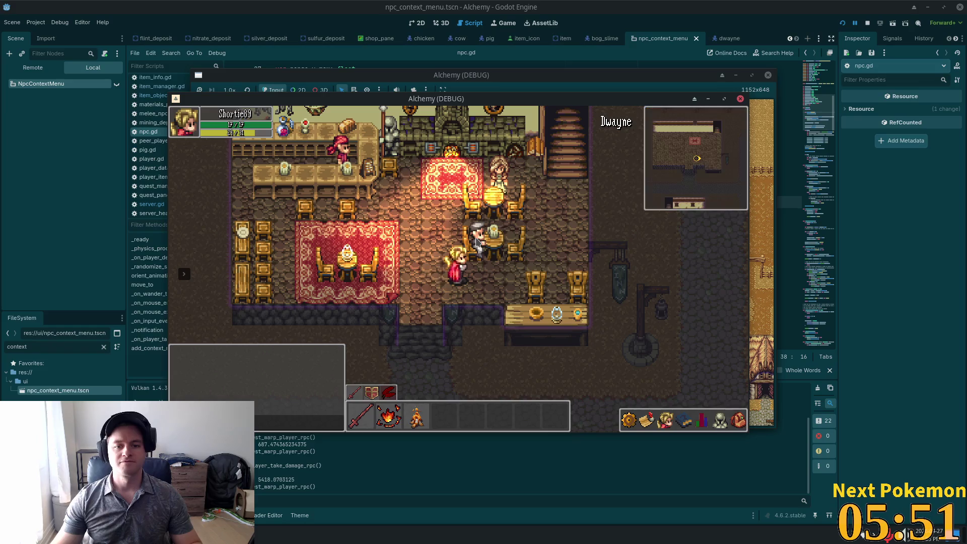
Stop the running game with F8 and return to the npc.gd script editor.
key(F8)
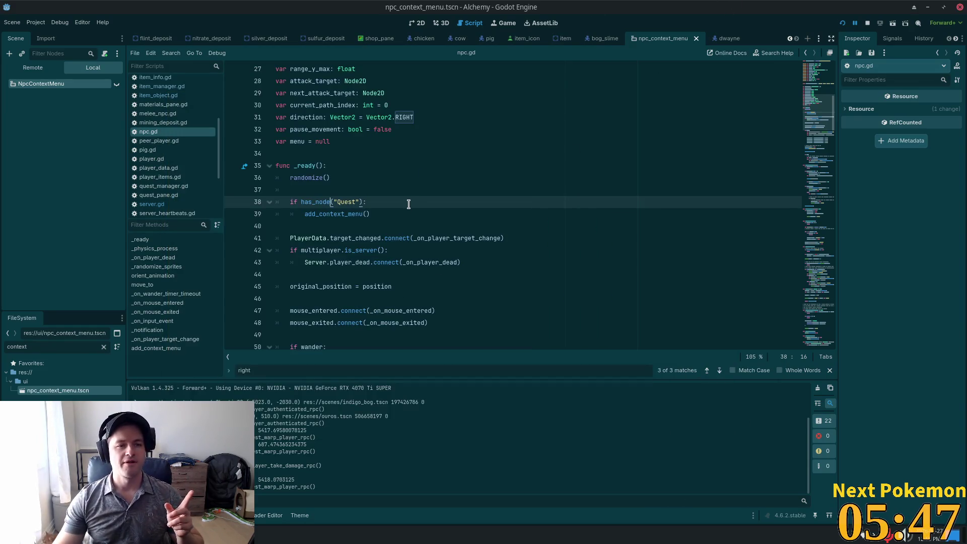
scroll(466, 208, down, 3)
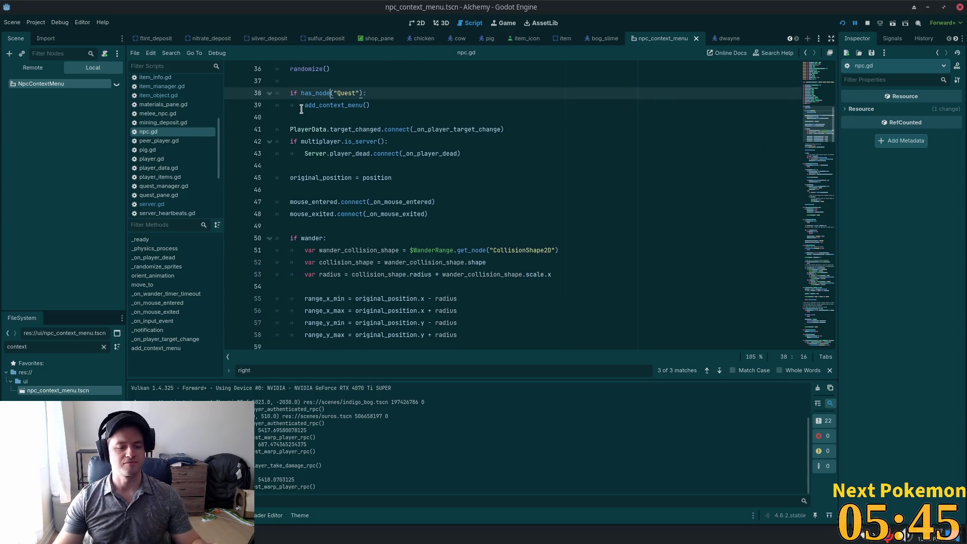
key(alt+Tab)
key(alt+Tab)
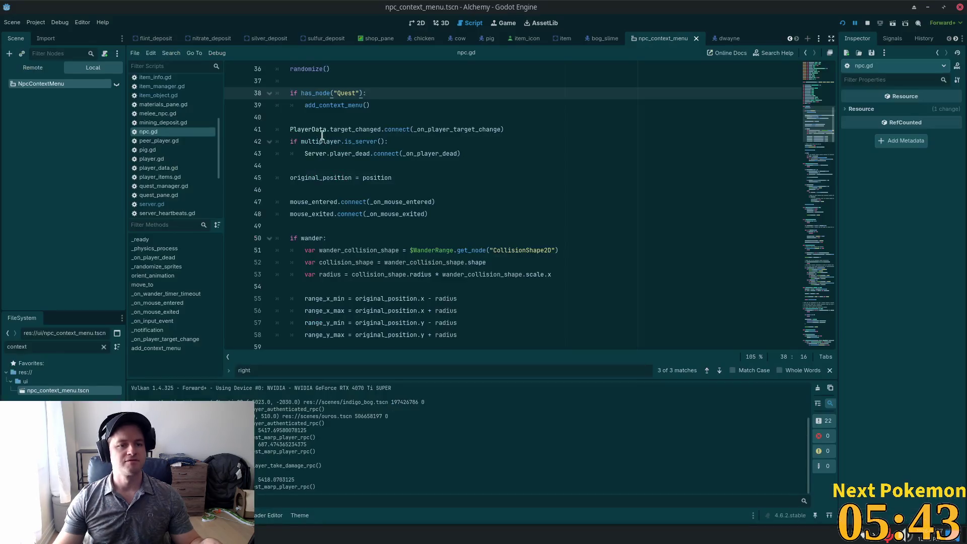
key(alt+Tab)
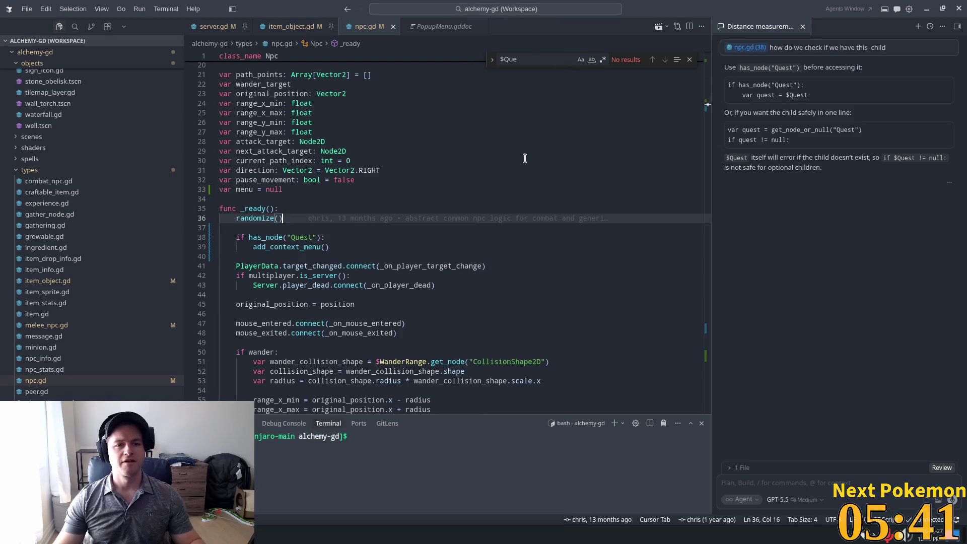
Find the 'right' match on line 196 and inspect the mouse-button checks around it.
scroll(535, 201, down, 4)
click(522, 217)
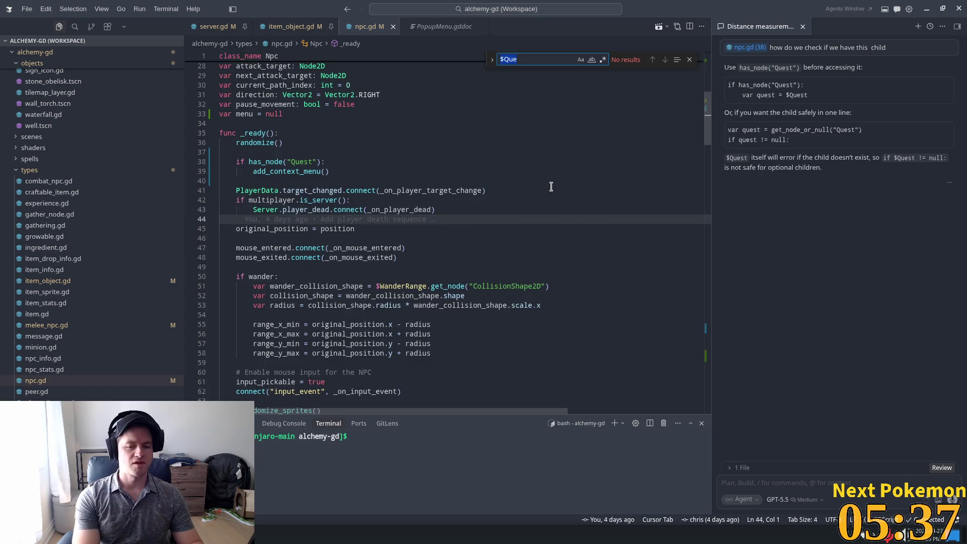
text(right)
key(Return)
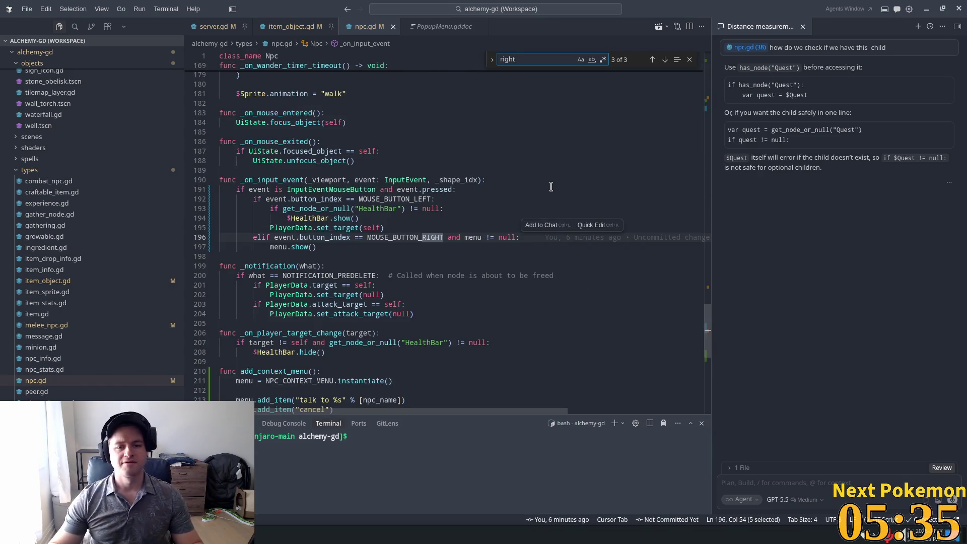
click(441, 198)
click(414, 234)
click(272, 219)
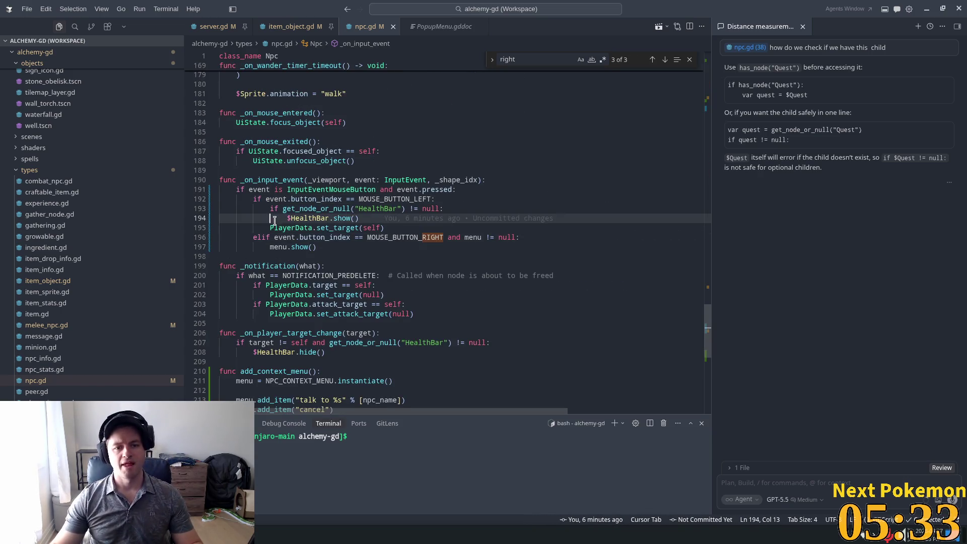
click(292, 198)
Add autocompleted mouse-position and menu edge-positioning code to the right-button branch.
click(405, 197)
click(394, 227)
click(536, 238)
key(Return)
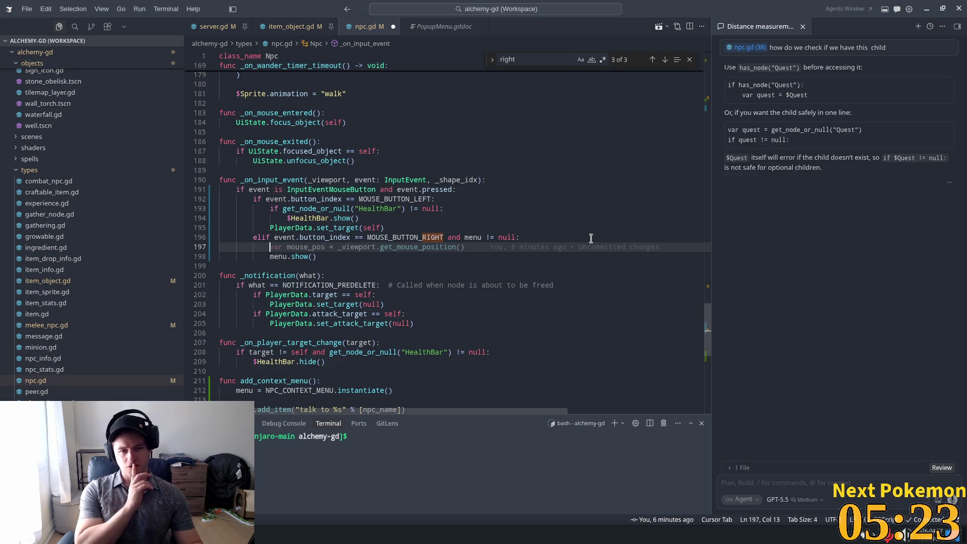
key(Tab)
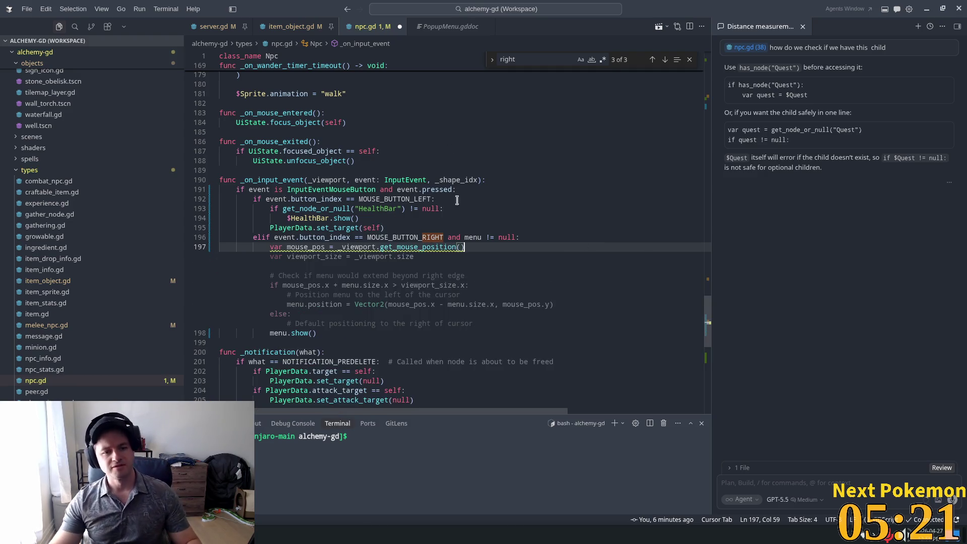
key(Tab)
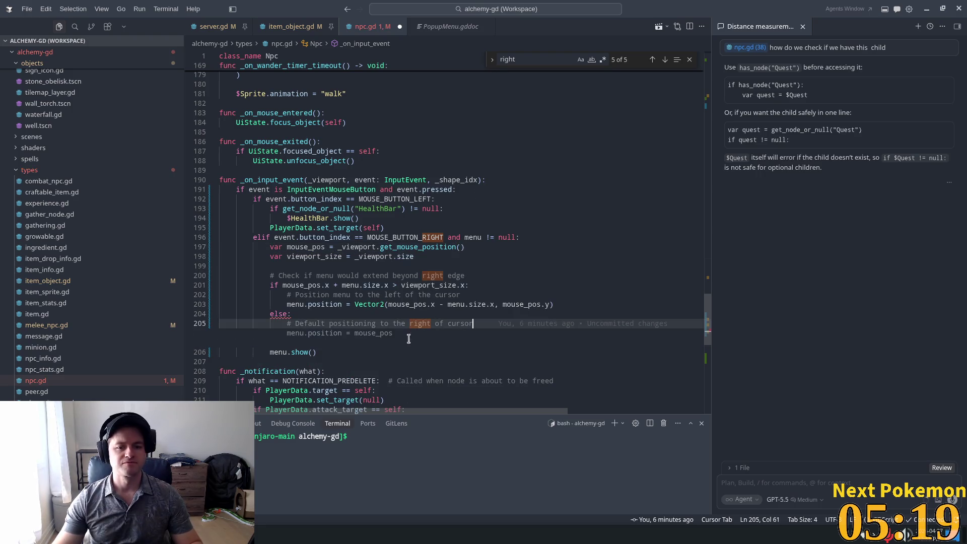
key(Tab)
key(Tab)
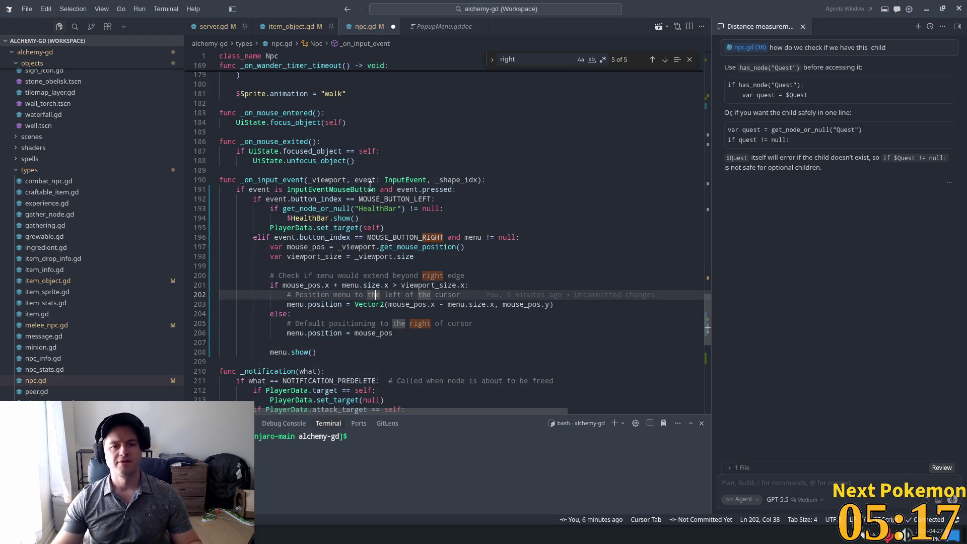
Rename every _viewport to viewport, save npc.gd, and relaunch the game in Godot.
double_click(320, 179)
key(ctrl+d)
key(ctrl+d)
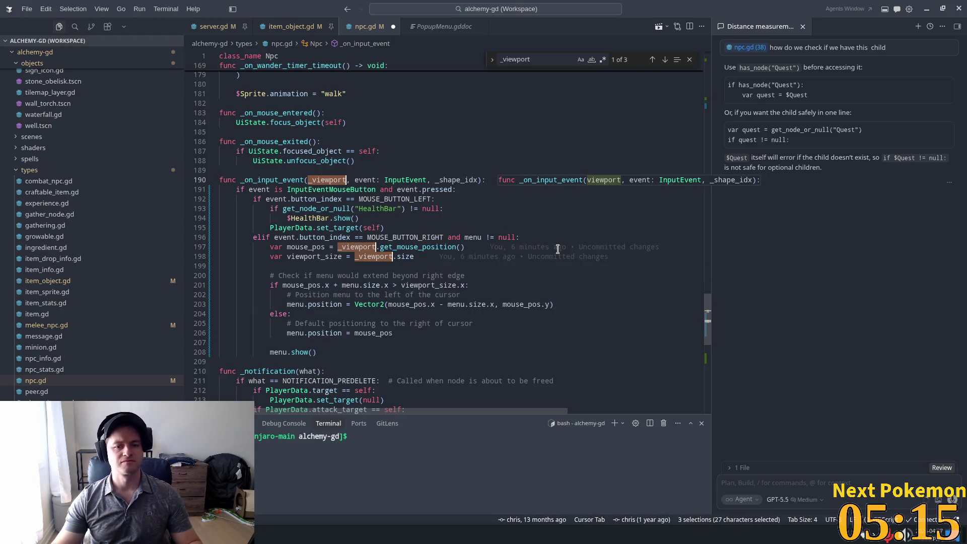
key(Left)
key(Delete)
key(ctrl+s)
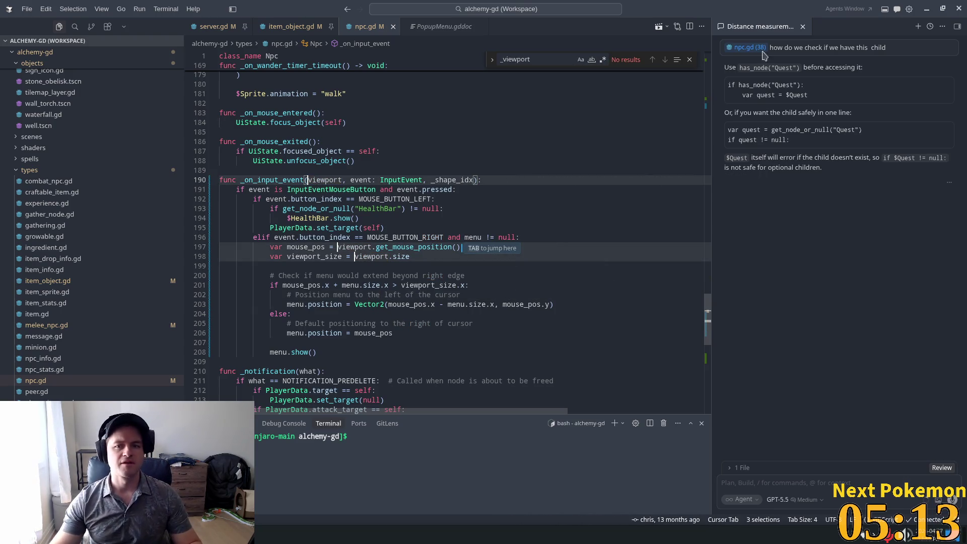
key(alt+Tab)
click(841, 22)
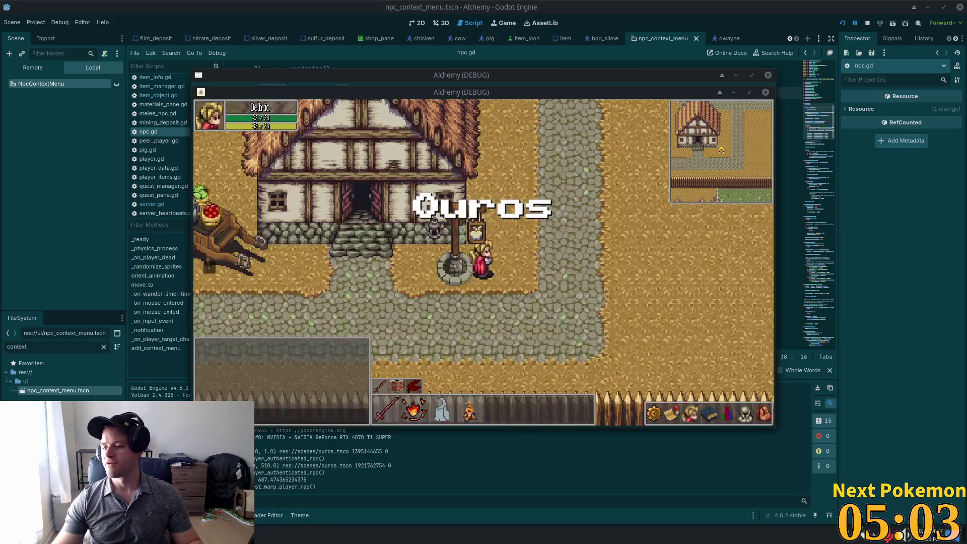
Once Alchemy loads into Ouros, go back to npc.gd in Cursor.
key(alt+Tab)
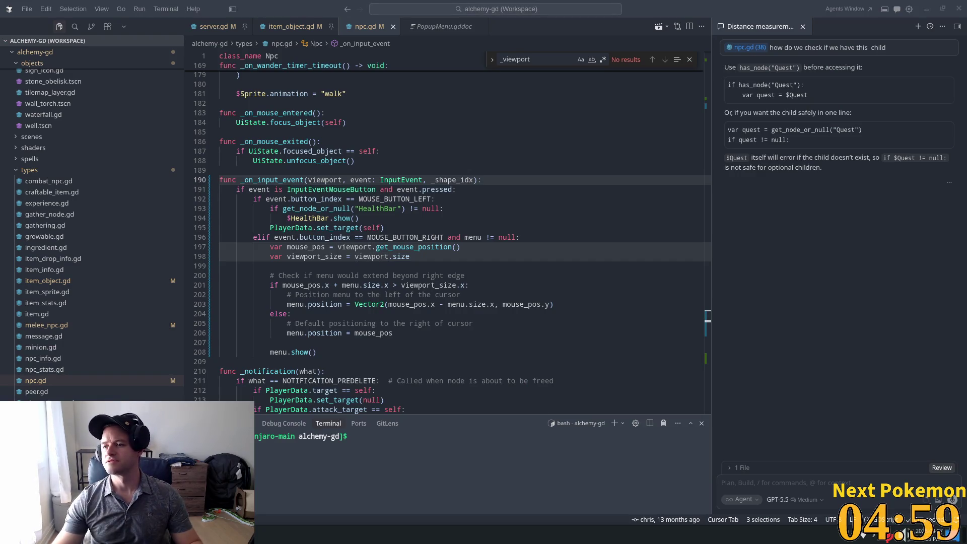
Unmute the White Buffalo live video, turn its volume down, and minimize the browser.
key(alt+Tab)
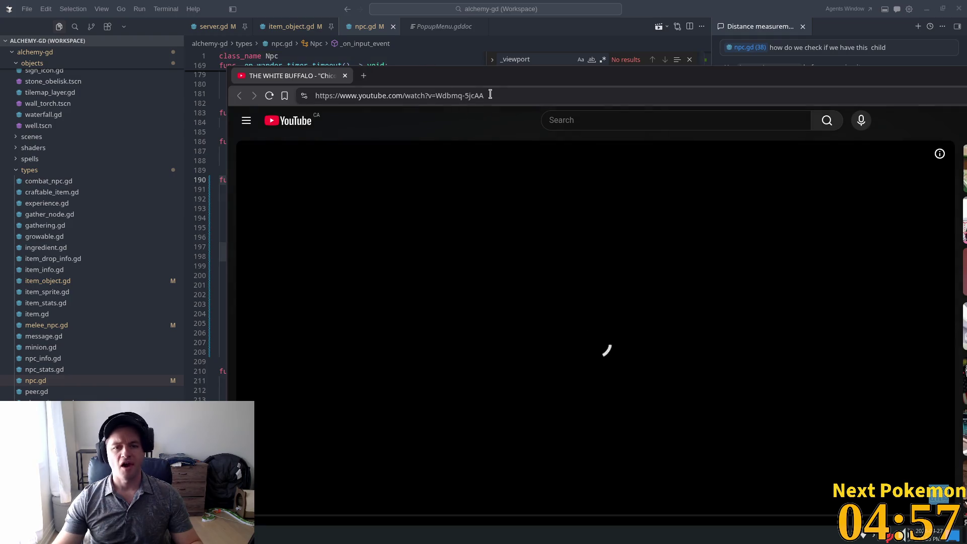
drag(527, 80, 520, 26)
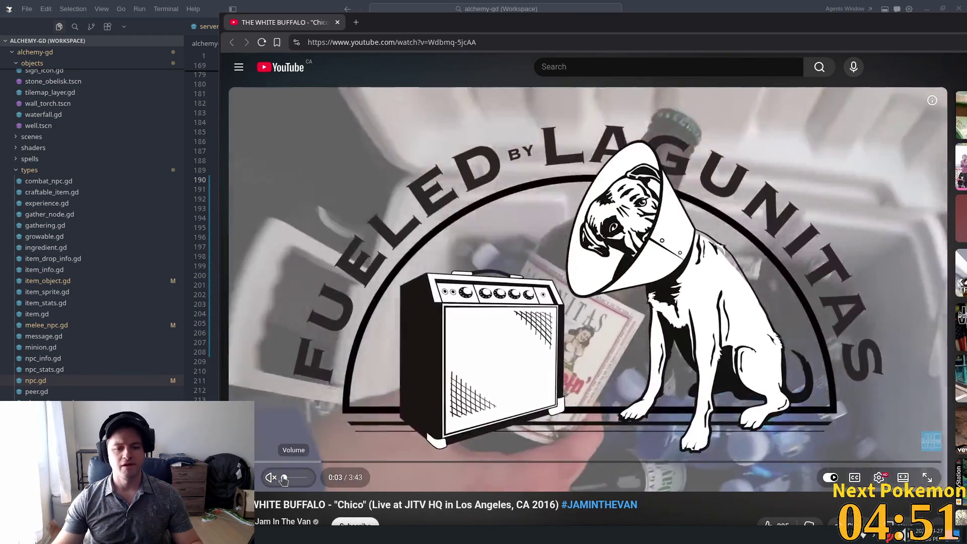
click(290, 478)
drag(290, 479, 284, 481)
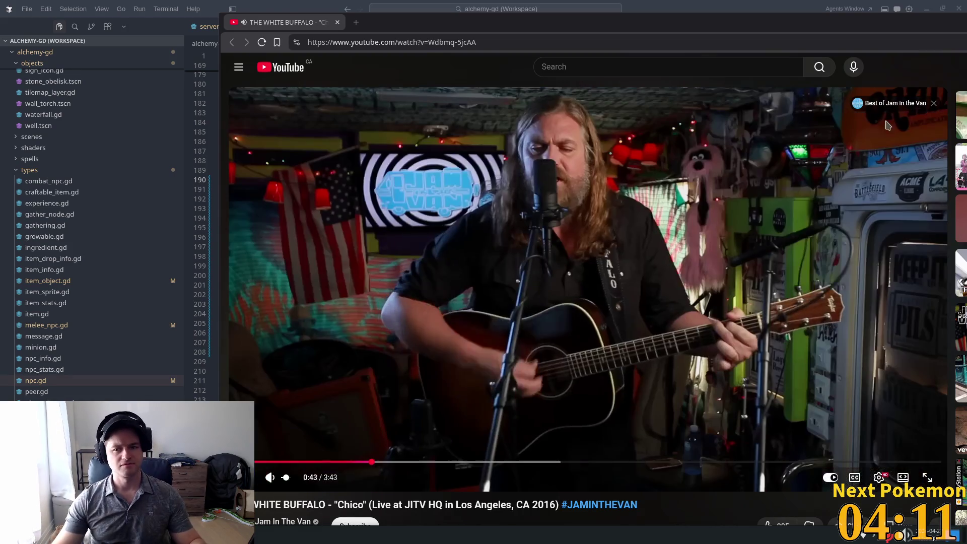
key(super+Page_Down)
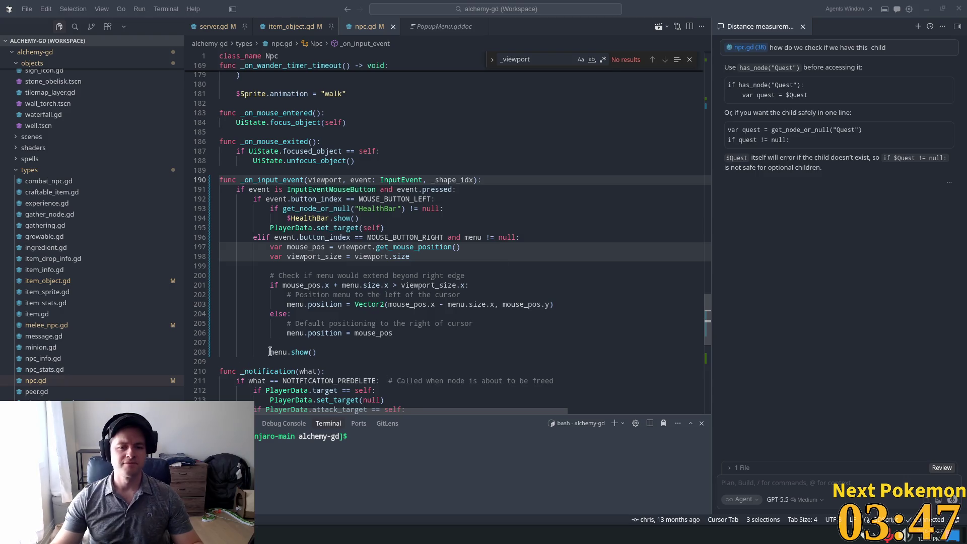
Add print_debug("showing menu") to the right-click branch, save, and restart the game.
click(336, 285)
click(333, 247)
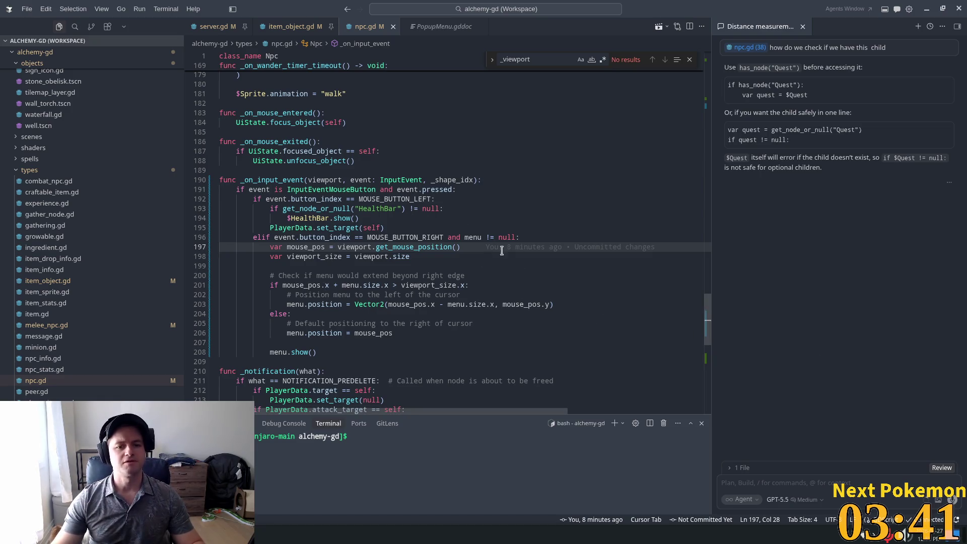
click(528, 237)
key(Return)
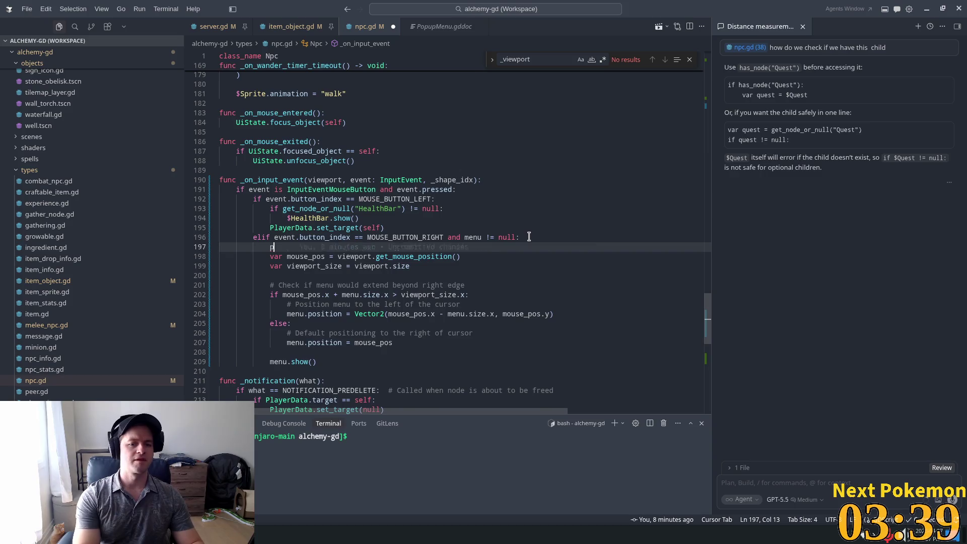
text(prin)
key(Tab)
key(ctrl+s)
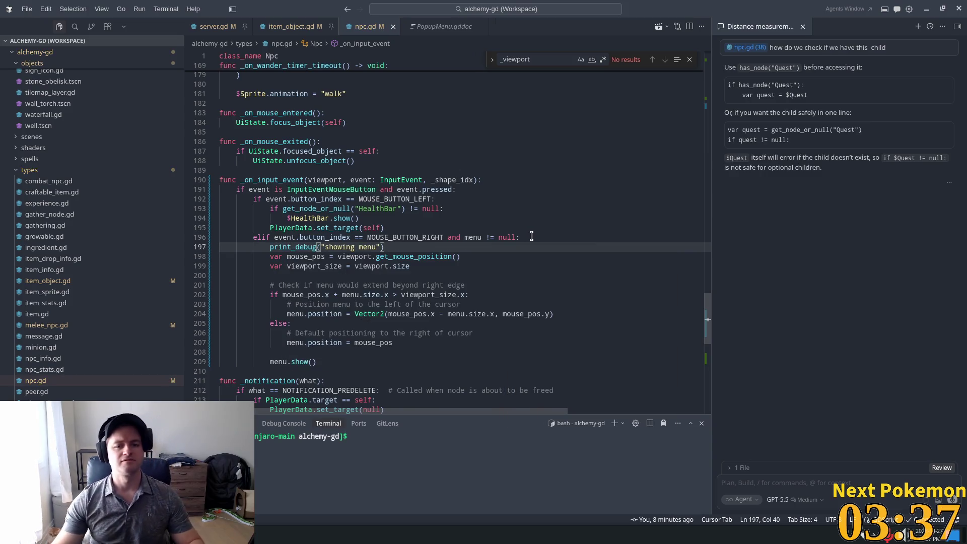
key(alt+Tab)
click(841, 23)
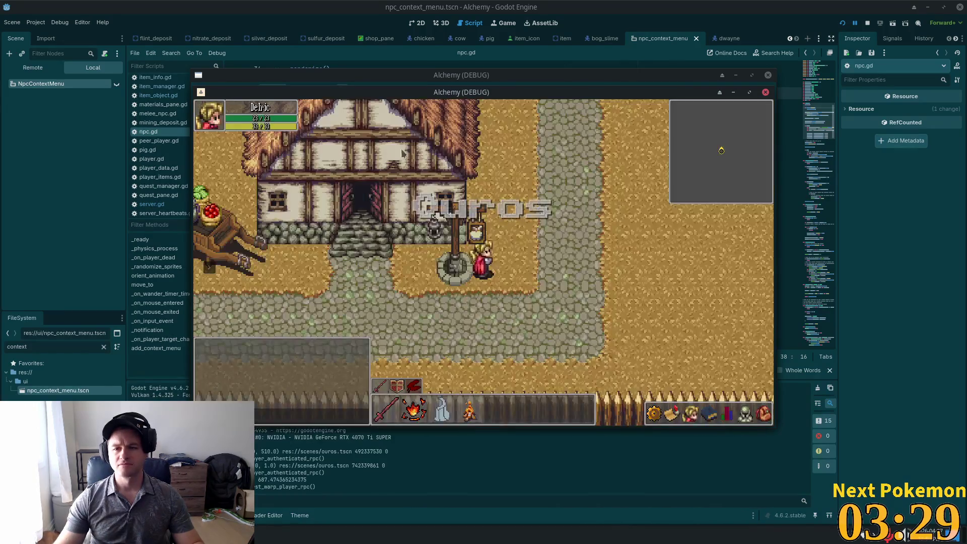
Walk the character north through Ouros and into the inn to reach Dwayne.
key(w)
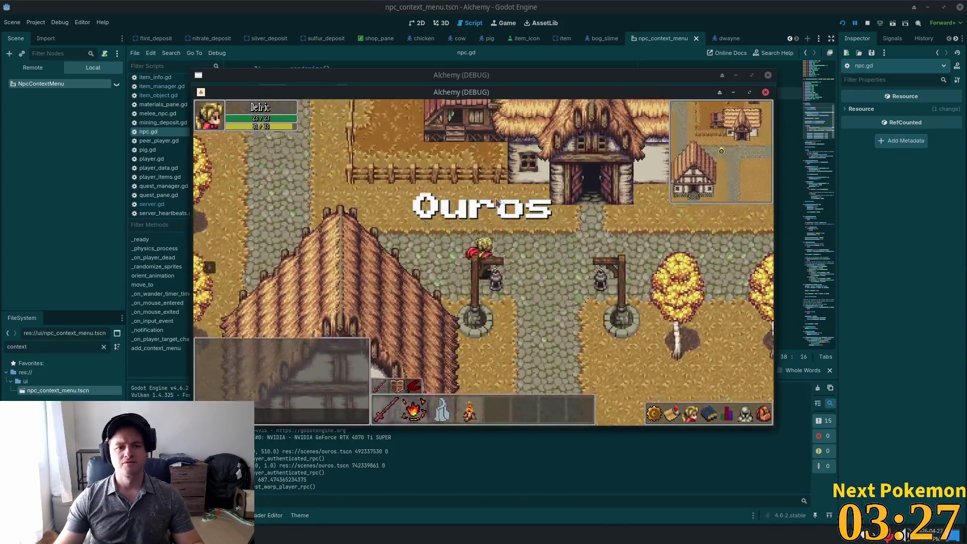
key(a)
key(w)
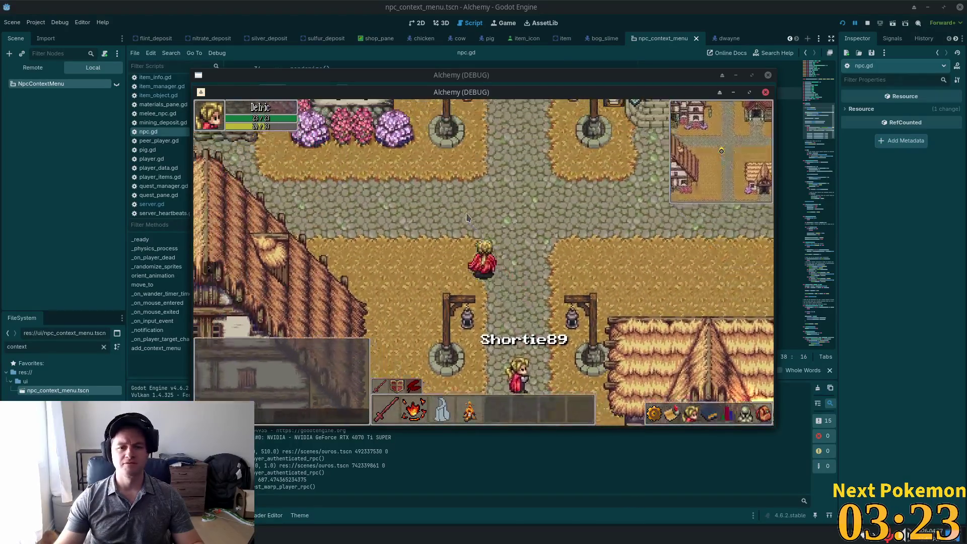
key(w)
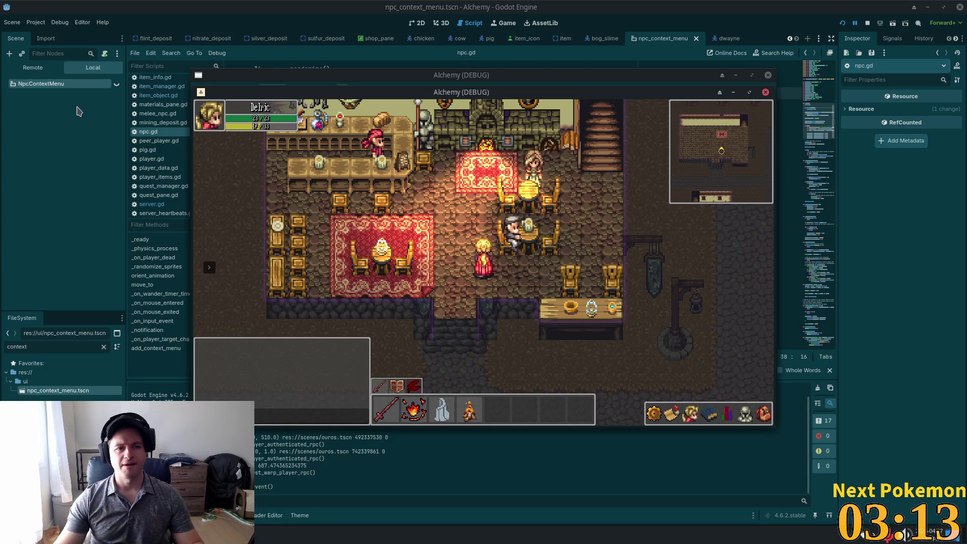
Close and rerun the game, log in, then select menu in menu.show() in Cursor.
key(F8)
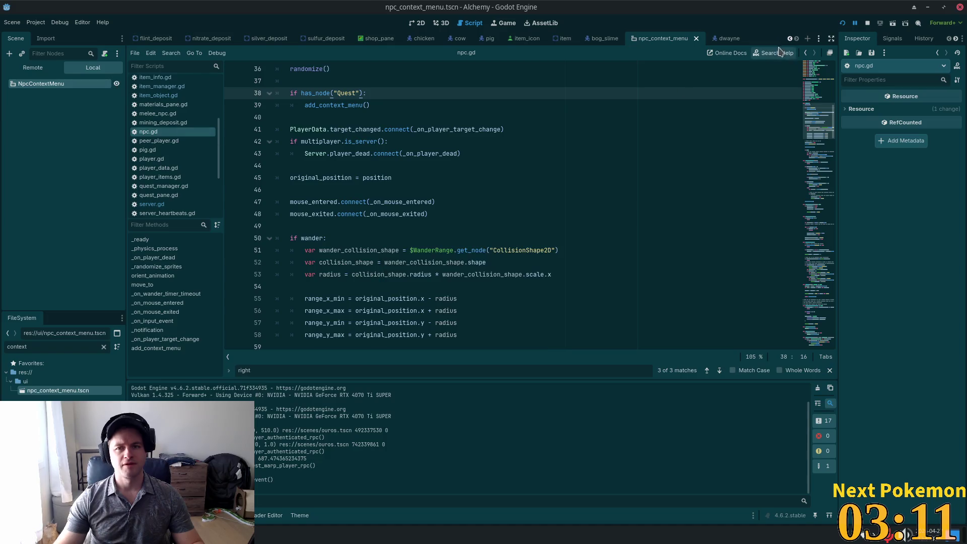
click(843, 23)
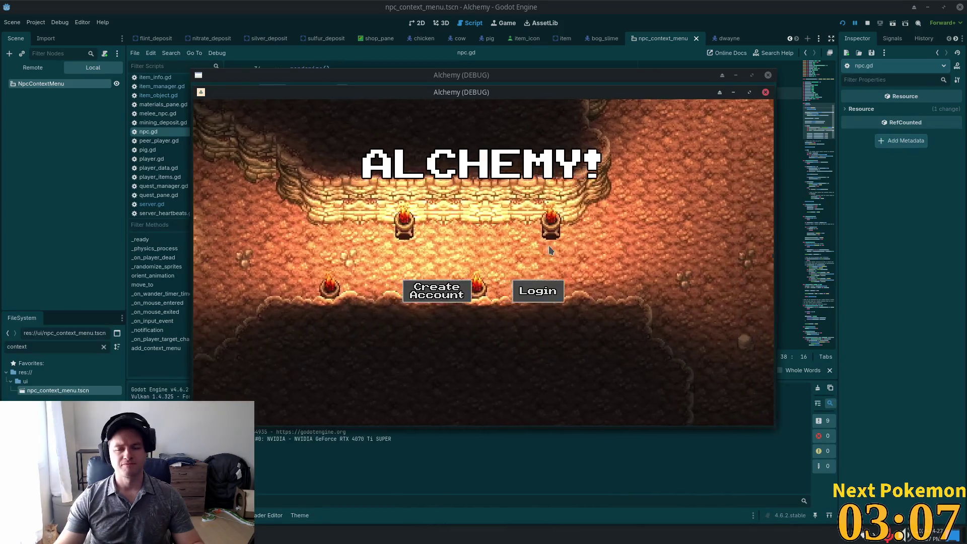
click(554, 289)
click(581, 271)
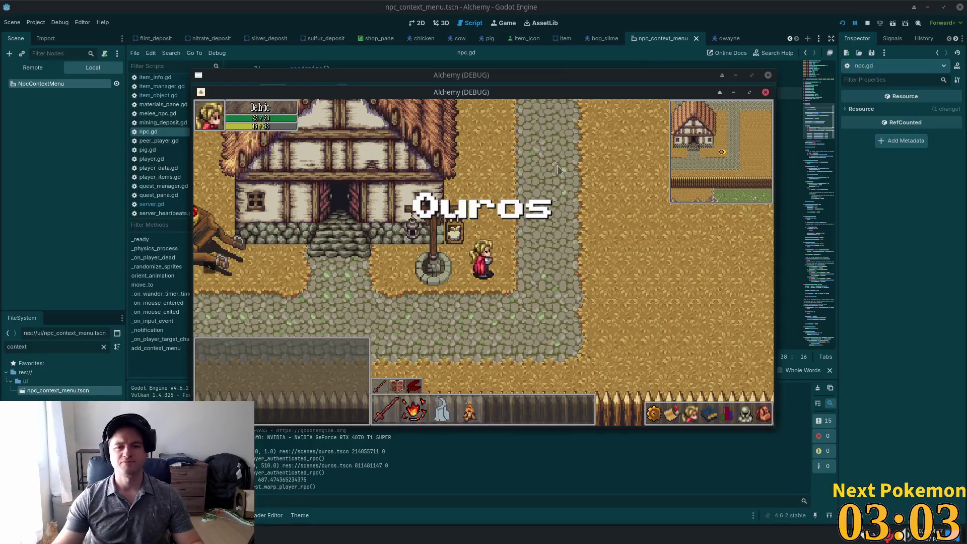
key(alt+Tab)
double_click(279, 361)
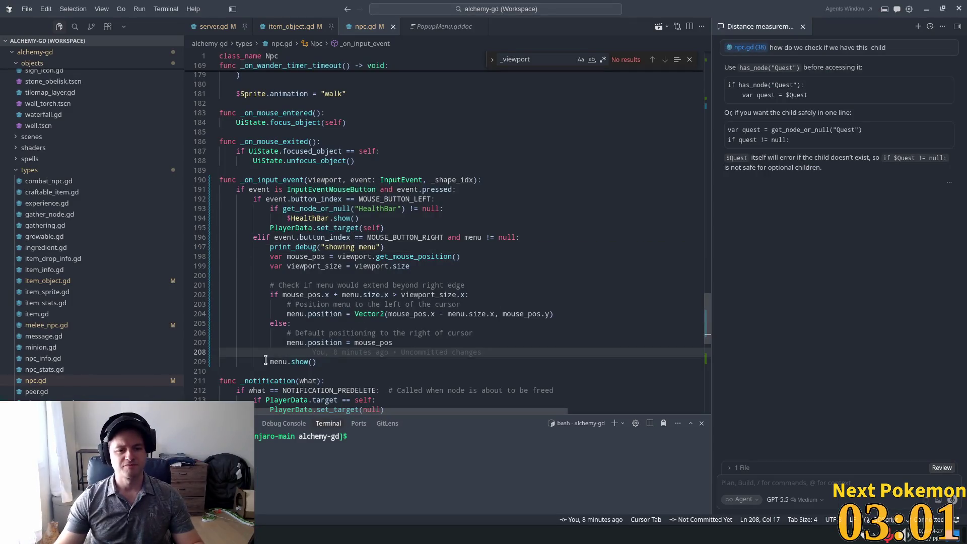
Add add_child(menu) to add_context_menu in npc.gd, then relaunch the game in Godot with F5.
drag(386, 265, 389, 266)
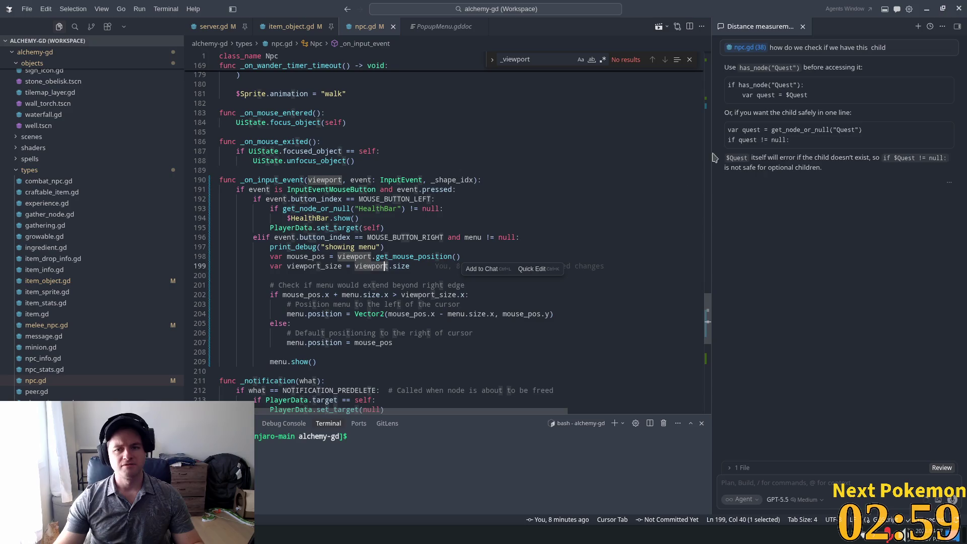
click(704, 405)
scroll(380, 297, up, 5)
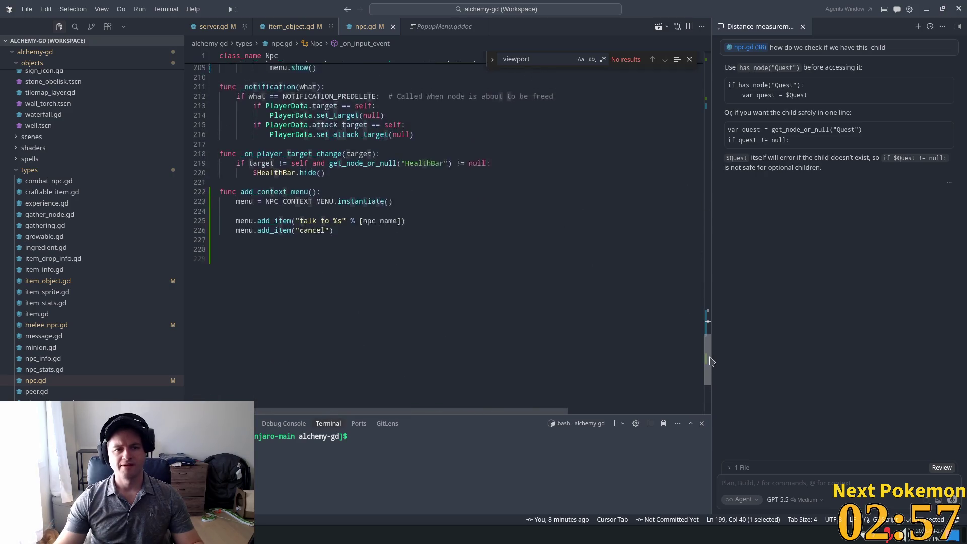
click(332, 267)
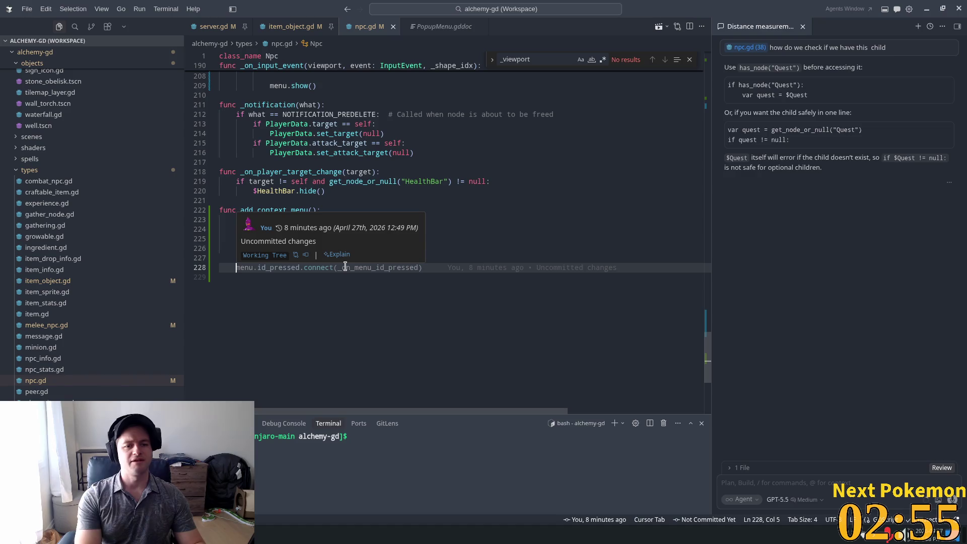
text(add_child(menu))
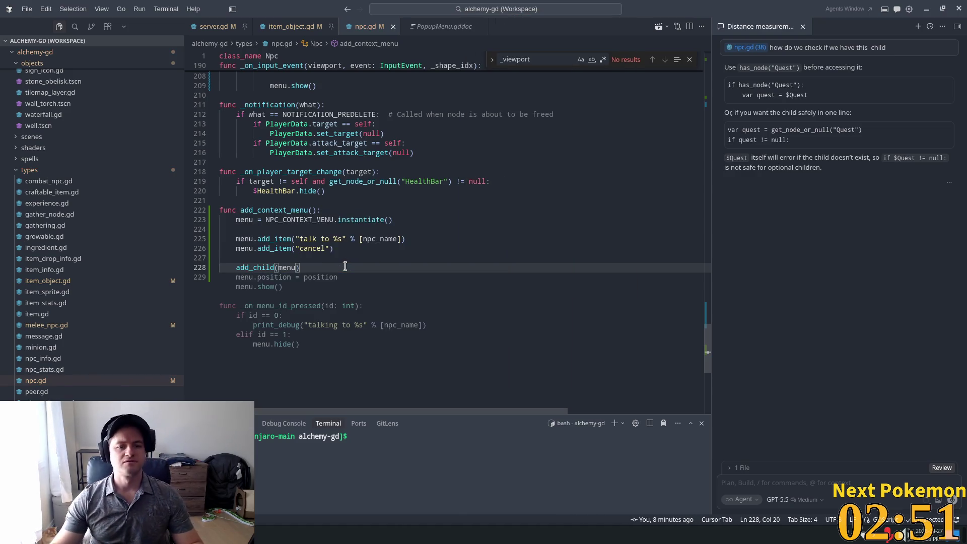
click(486, 220)
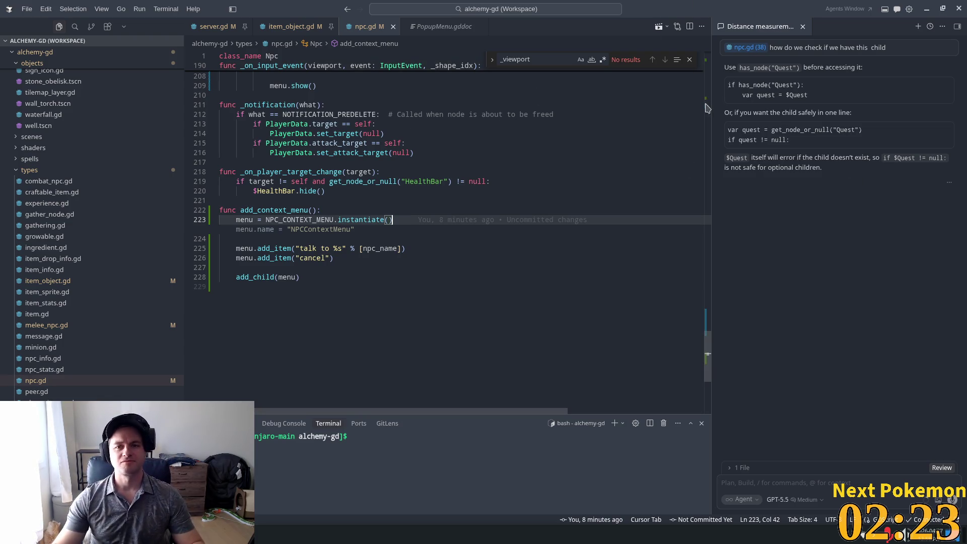
key(alt+Tab)
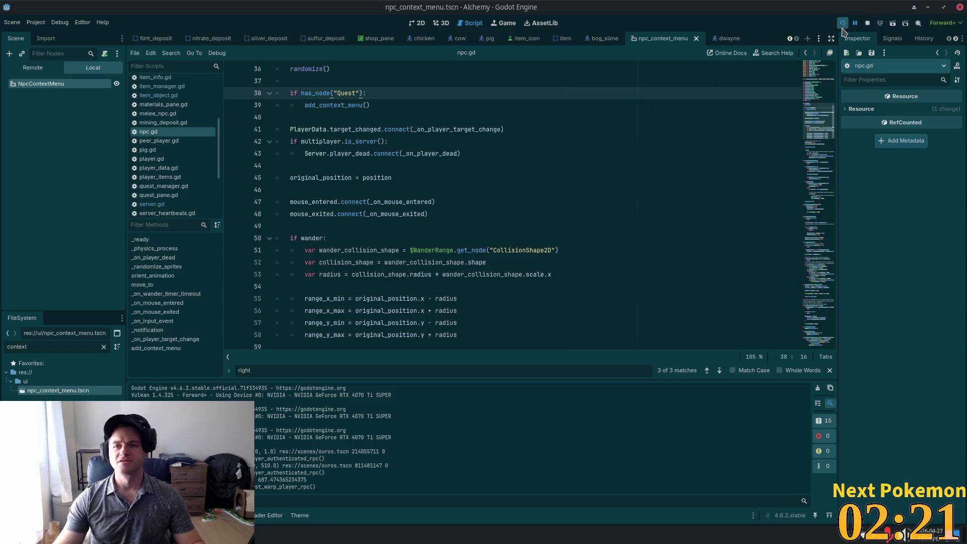
key(F5)
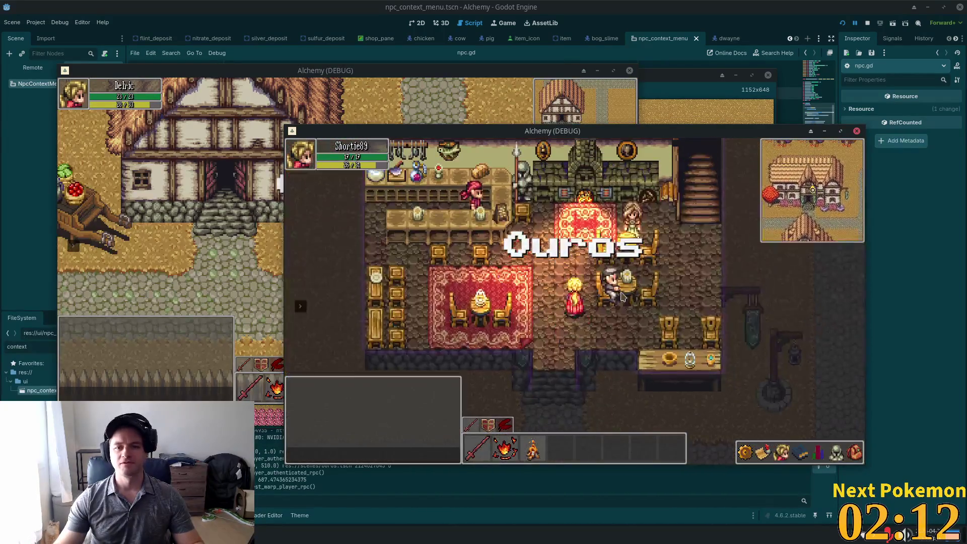
Show Dwayne's talk to Dwayne / cancel menu, cancel it, and walk out of and back into the inn.
right_click(615, 288)
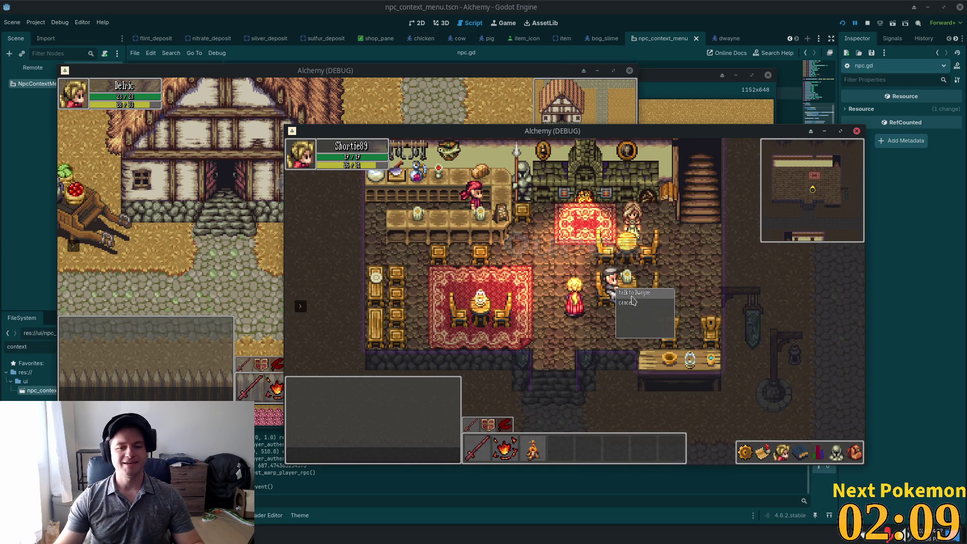
click(633, 302)
key(s)
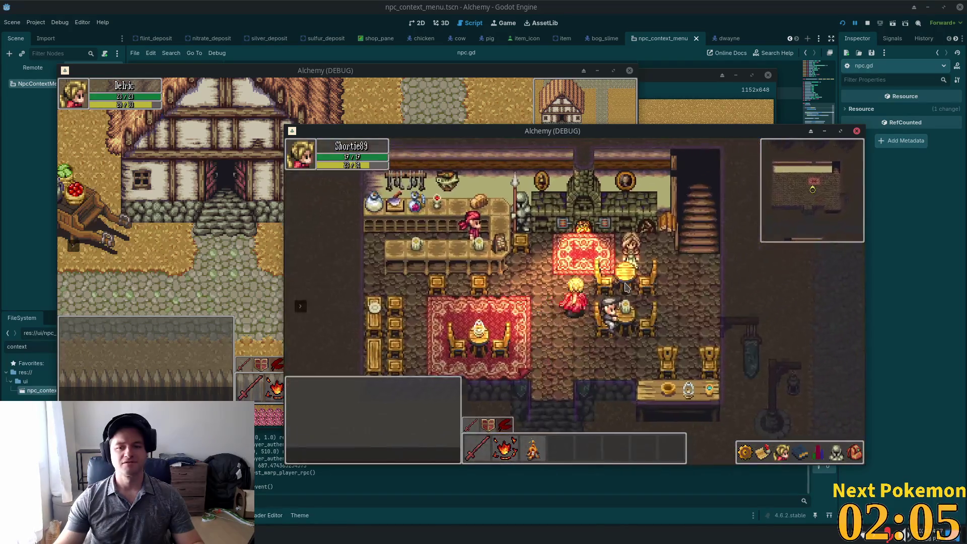
key(s)
key(w)
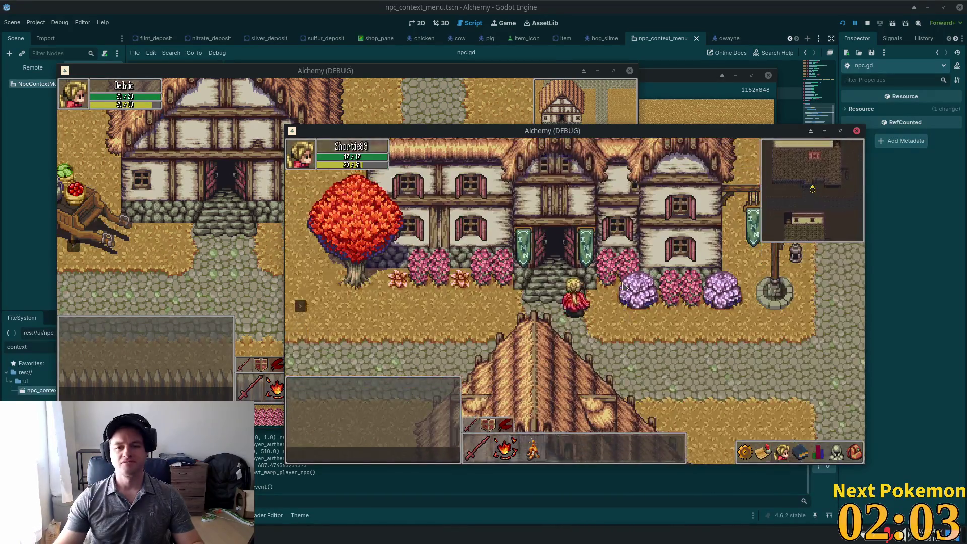
Reopen Dwayne's context menu twice, close it with cancel, then walk the player out the doorway.
right_click(621, 299)
click(620, 299)
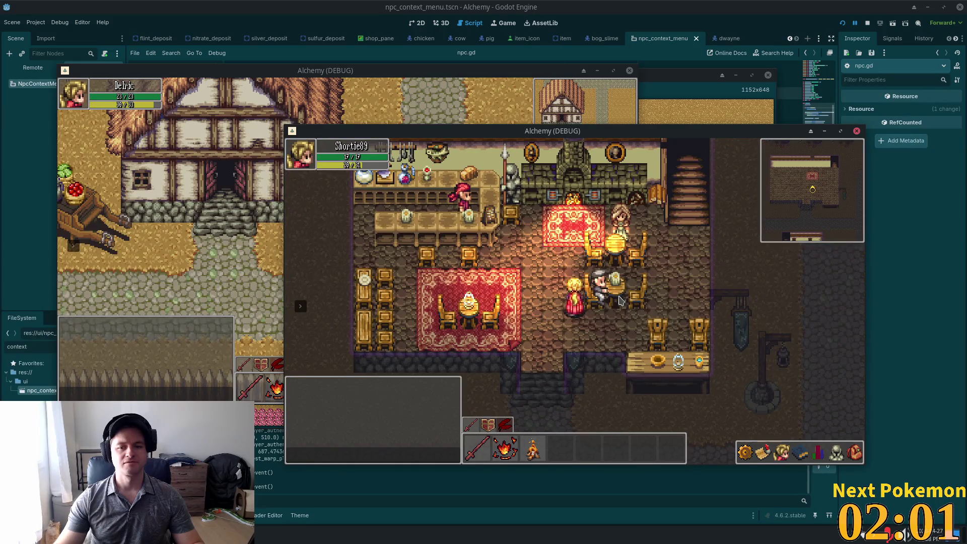
right_click(615, 297)
click(608, 309)
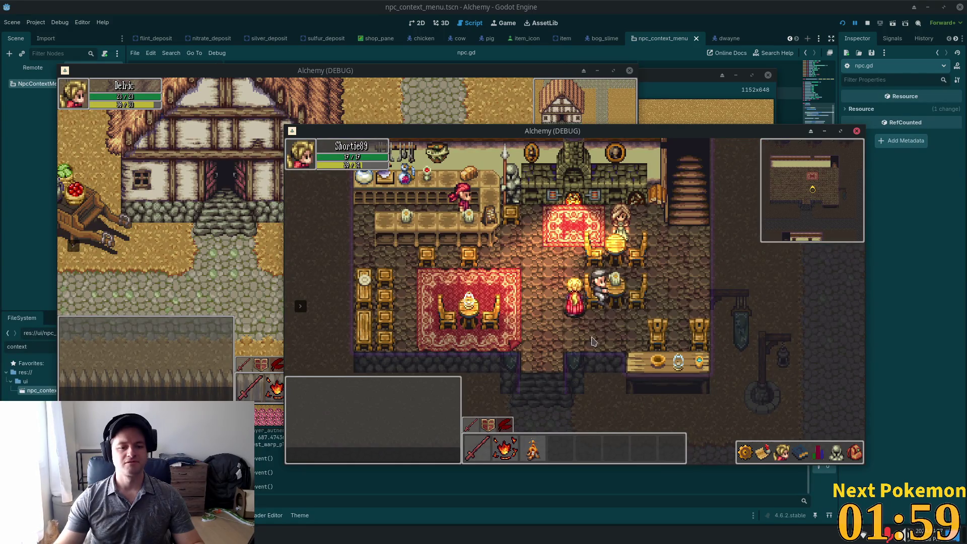
key(s)
key(d)
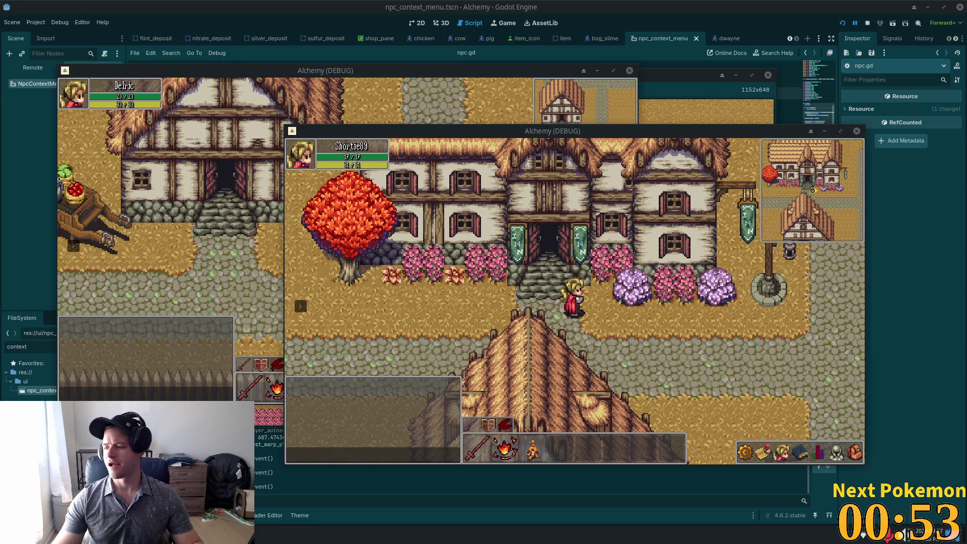
Walk the player back into the inn, then stop the running game with F8.
key(w)
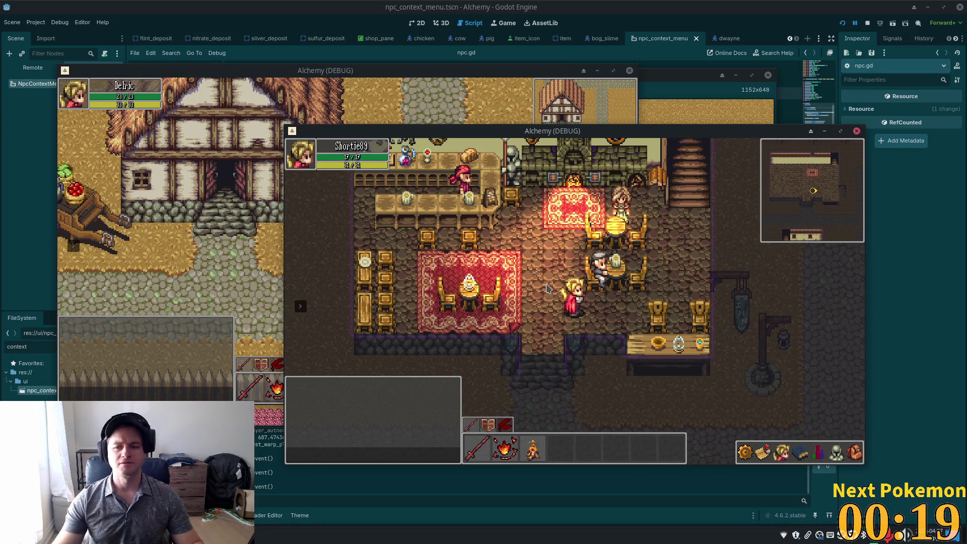
key(F8)
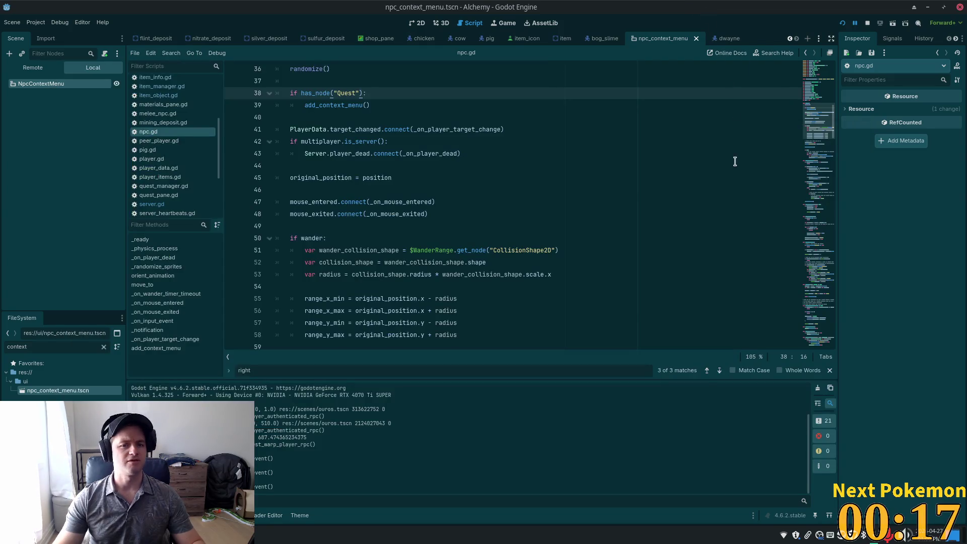
Below add_child(menu), accept Cursor's suggested _on_menu_id_pressed match block: cancel hides the menu, item 0 prints 'talking to'.
key(alt+Tab)
scroll(397, 200, up, 1)
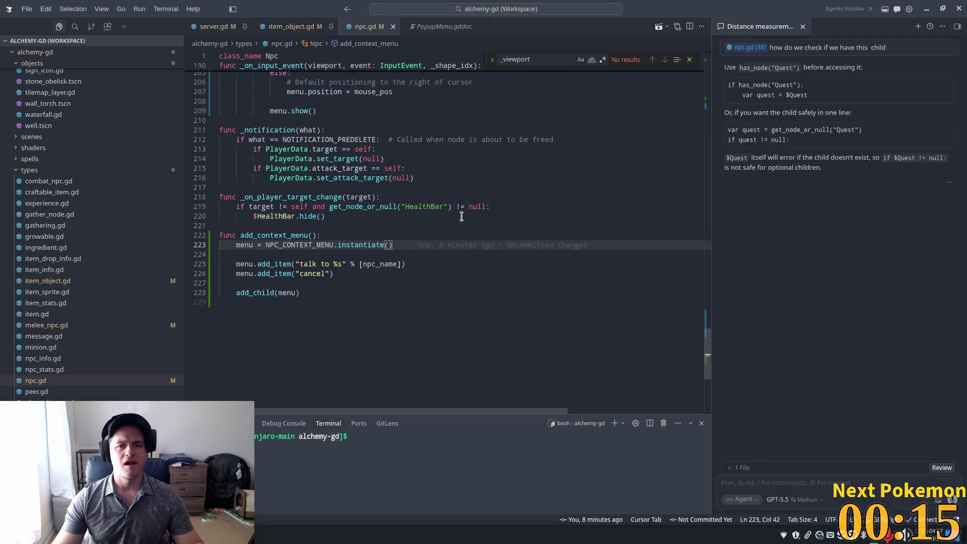
mouse_move(707, 360)
mouse_down()
mouse_move(707, 192)
mouse_move(702, 361)
mouse_up()
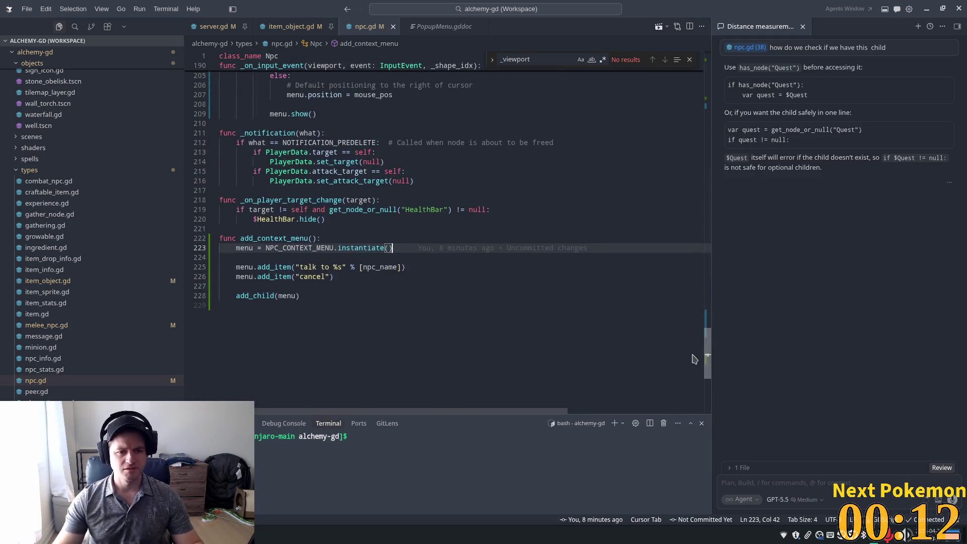
click(372, 307)
key(Return)
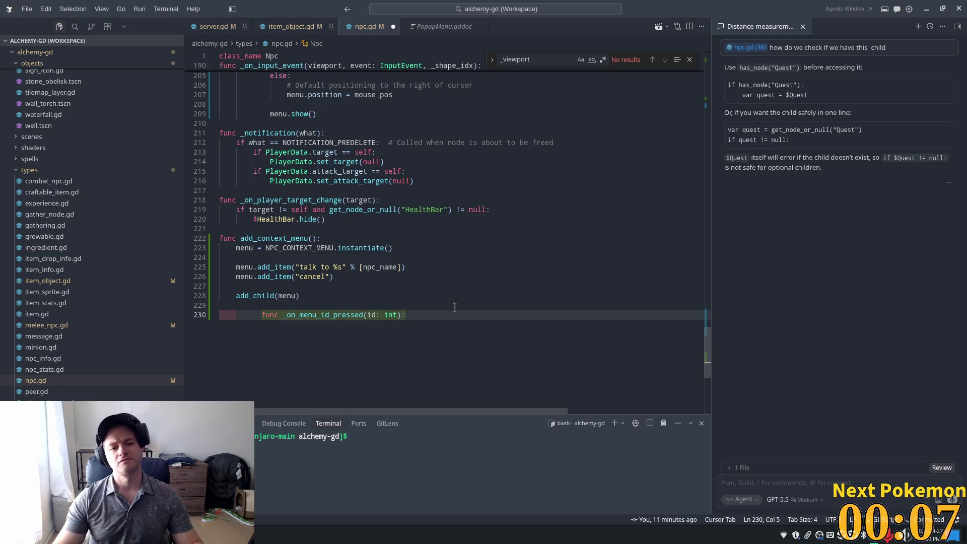
key(Tab)
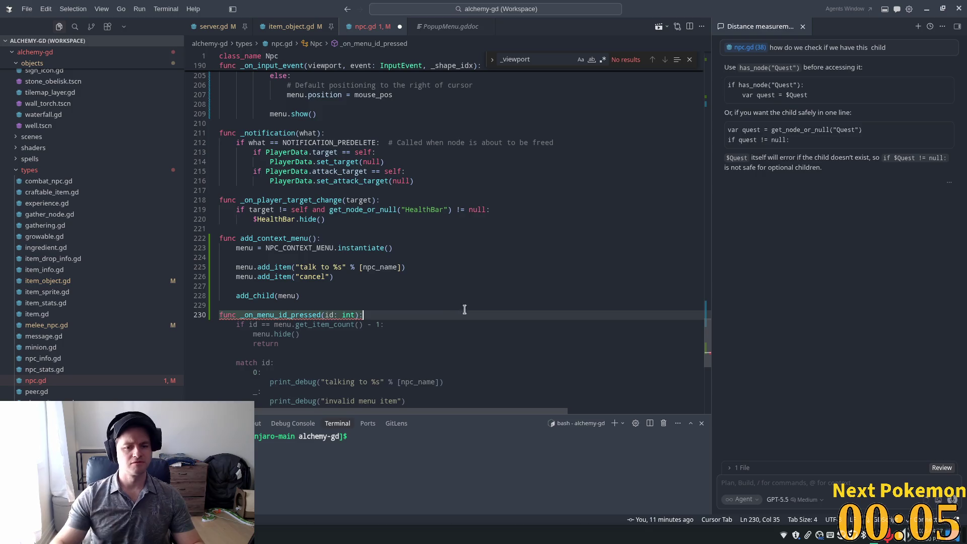
scroll(416, 266, down, 2)
key(Tab)
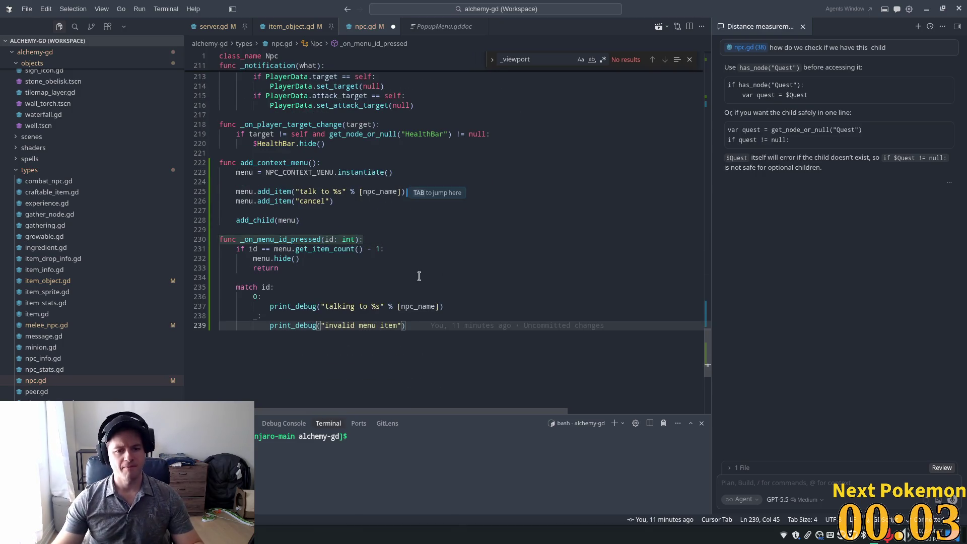
click(384, 305)
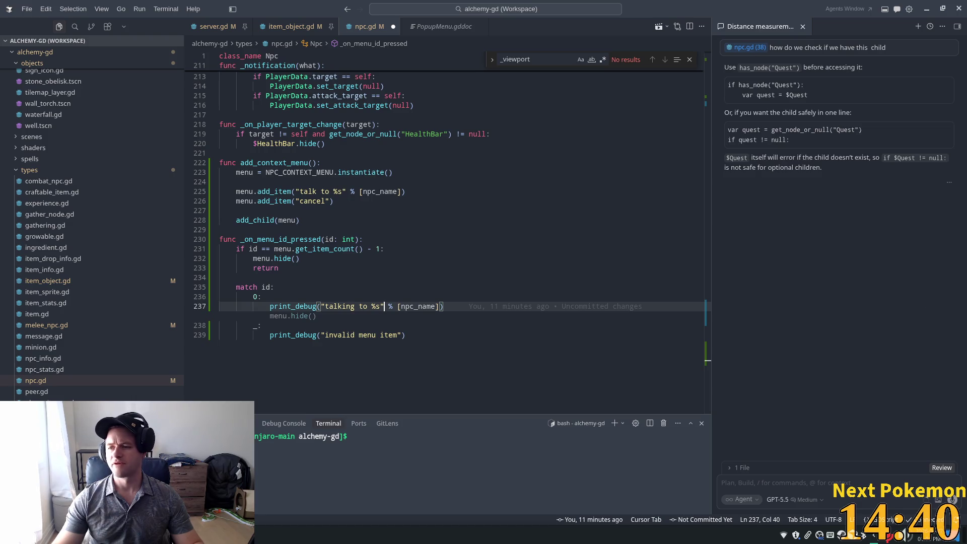
Inspect the new handler's match id: block, its cancel return and the uses of menu.
click(289, 287)
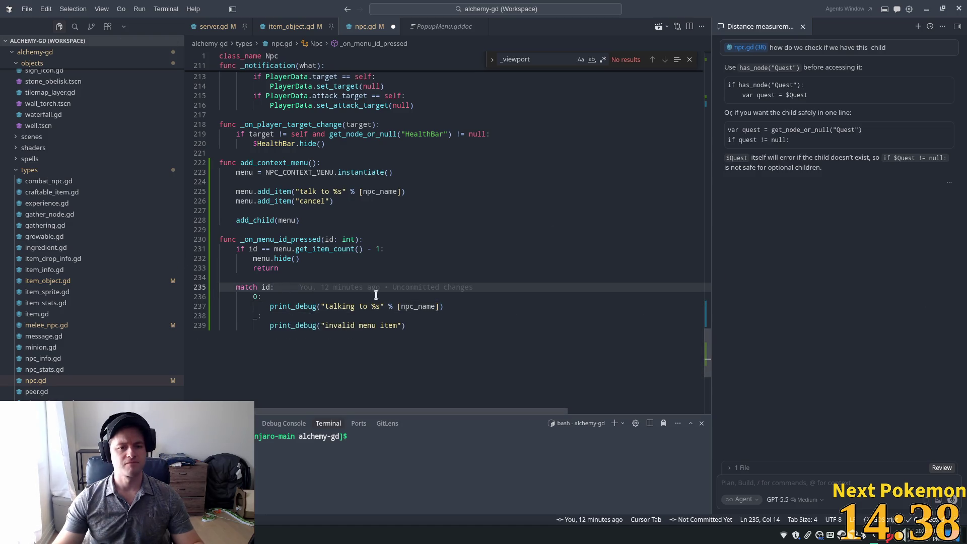
double_click(307, 268)
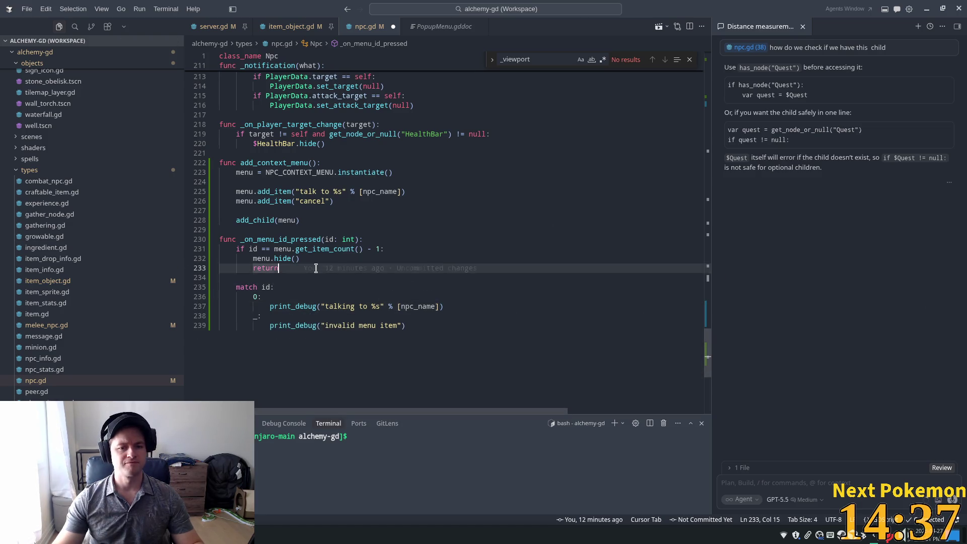
double_click(282, 249)
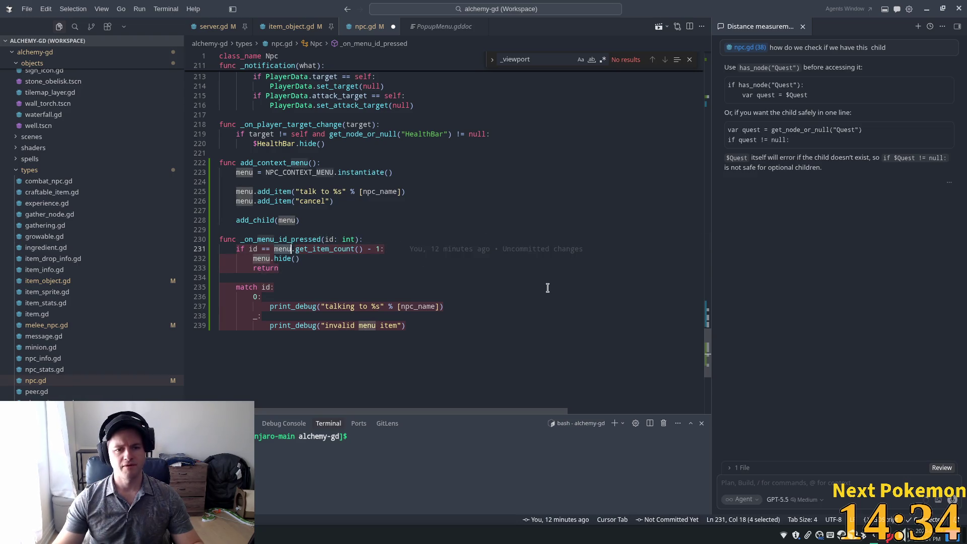
click(353, 275)
click(510, 305)
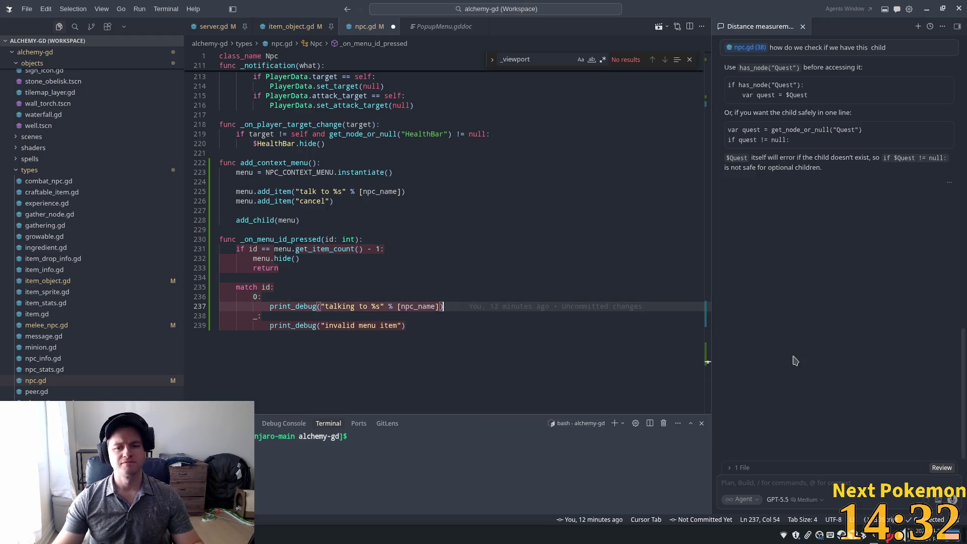
Scroll up to _on_input_event and inspect set_target in the left-click handling.
mouse_move(707, 364)
mouse_down()
mouse_move(710, 108)
mouse_move(725, 171)
mouse_move(727, 146)
mouse_move(728, 219)
mouse_move(729, 138)
mouse_move(731, 323)
mouse_up()
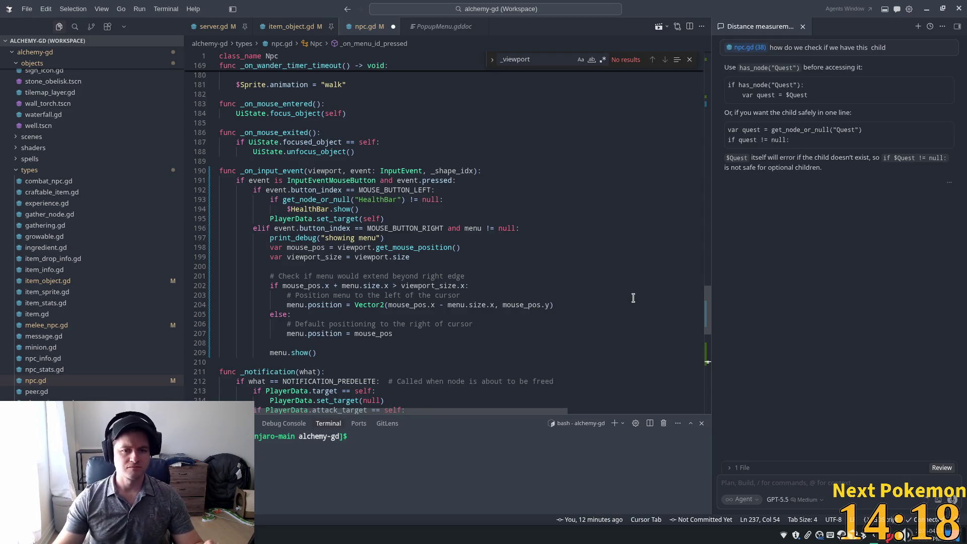
double_click(319, 220)
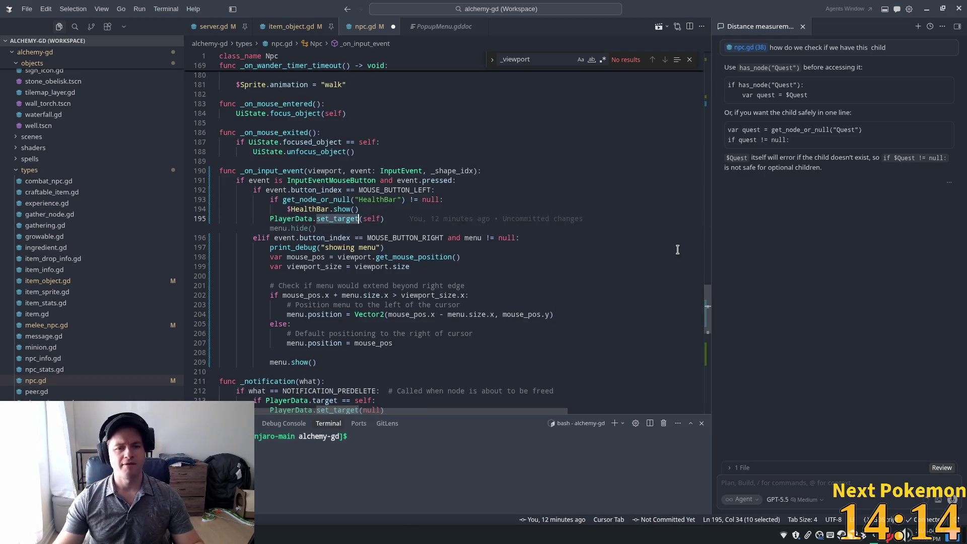
scroll(677, 245, down, 15)
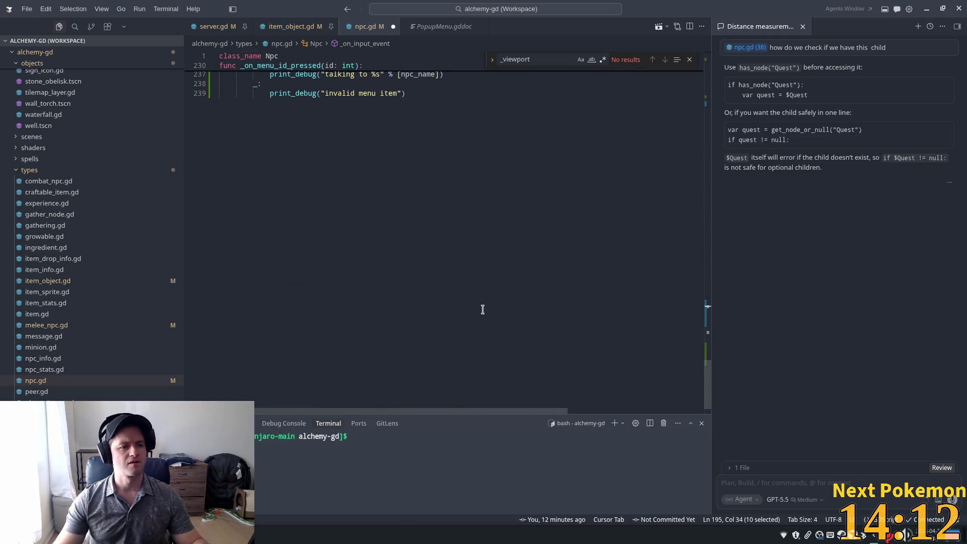
key(alt+Tab)
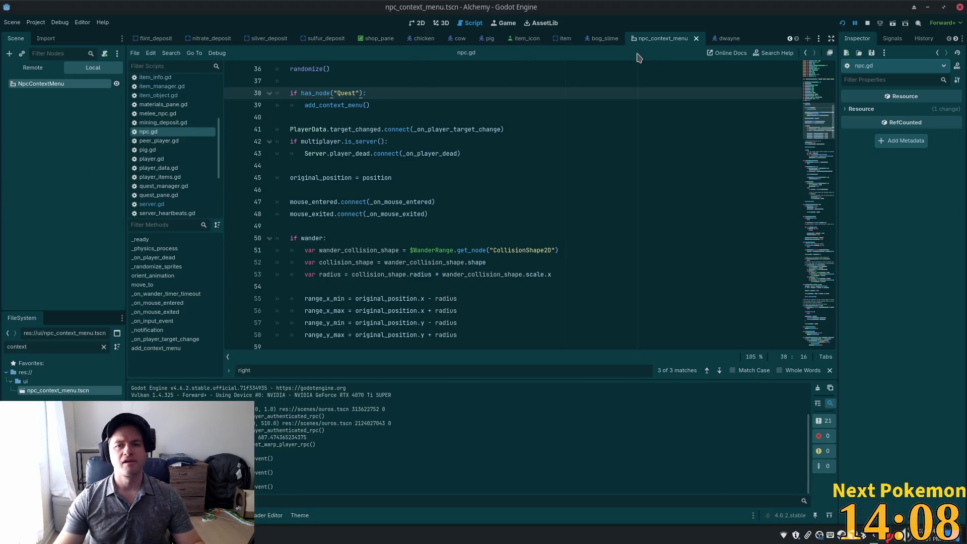
In dwayne.tscn, browse the Quest node's signals and properties and the Dwayne root node.
click(605, 39)
click(713, 39)
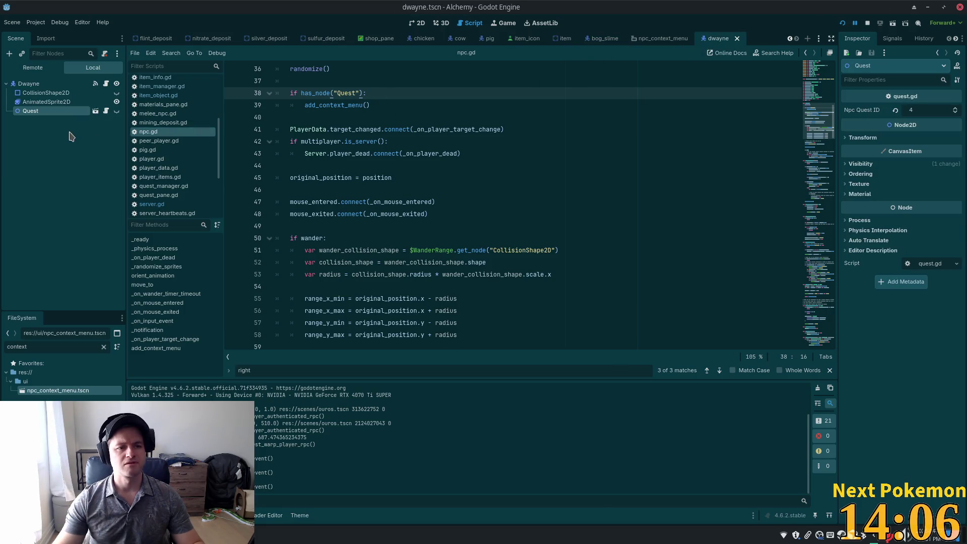
click(892, 39)
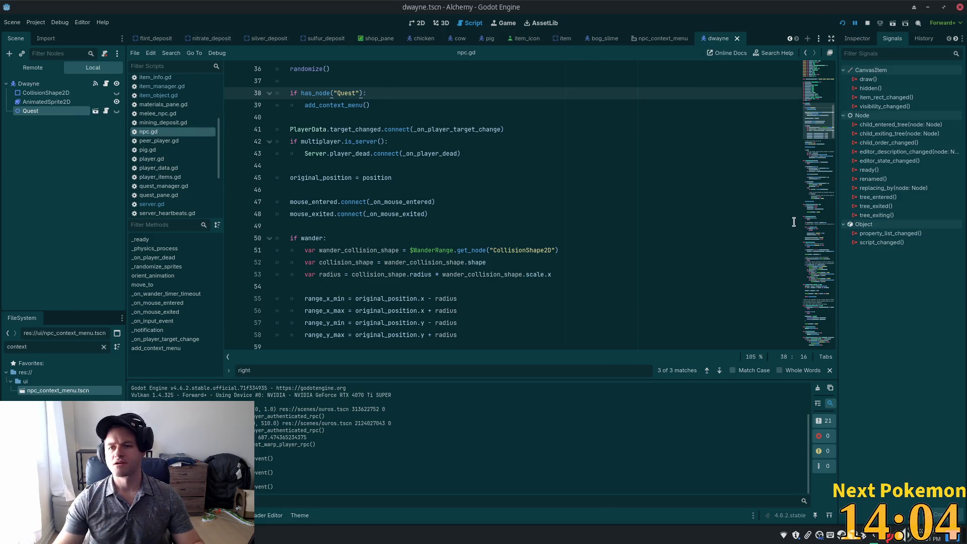
click(861, 39)
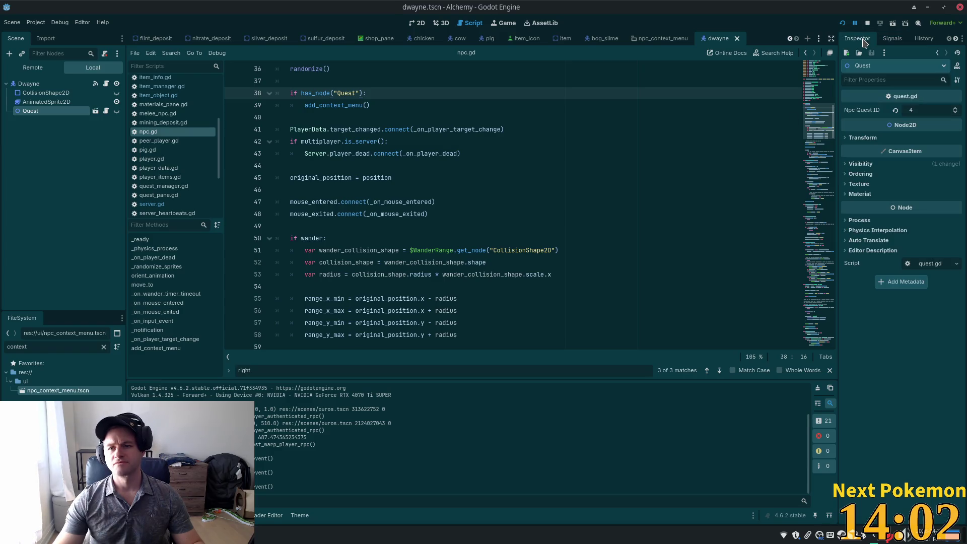
click(51, 83)
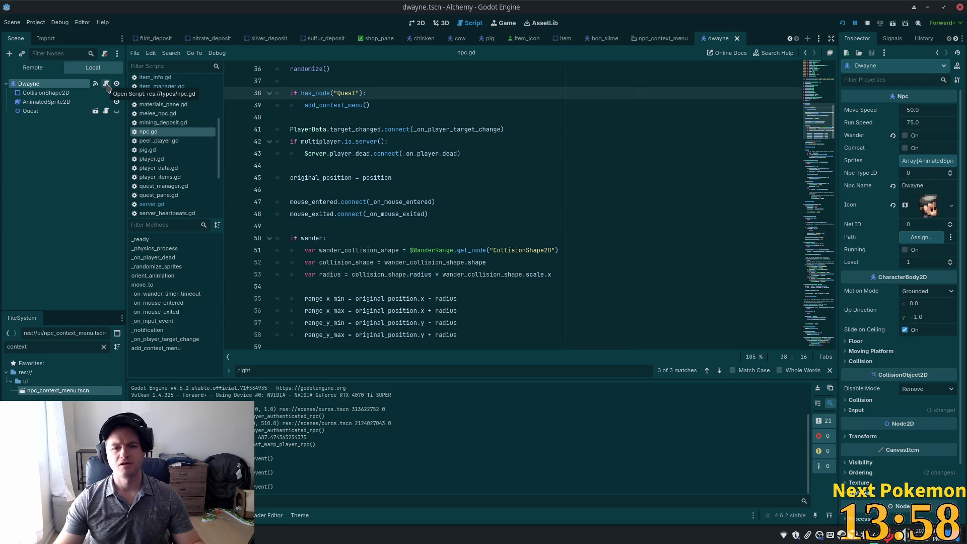
click(33, 113)
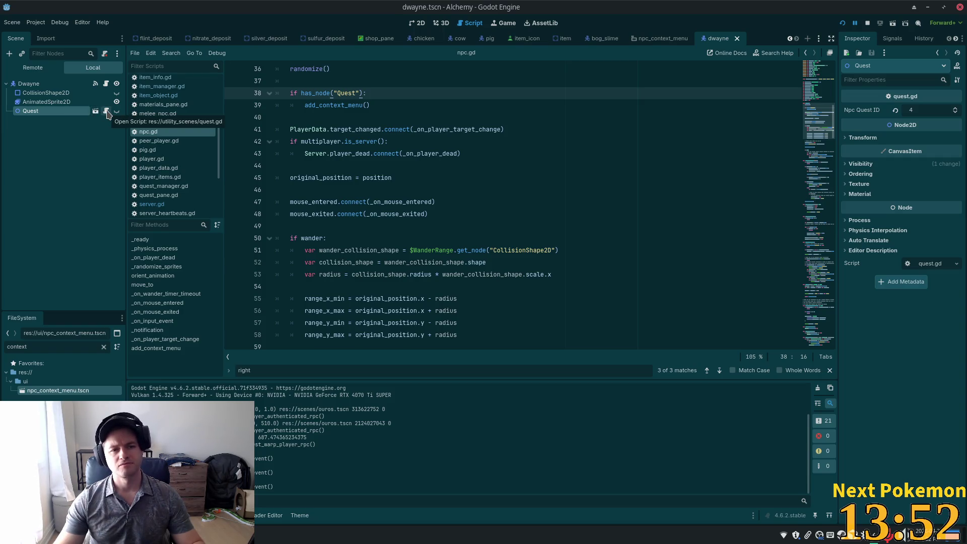
click(528, 200)
Search npc.gd in the external editor for 'quest'.
key(alt+Tab)
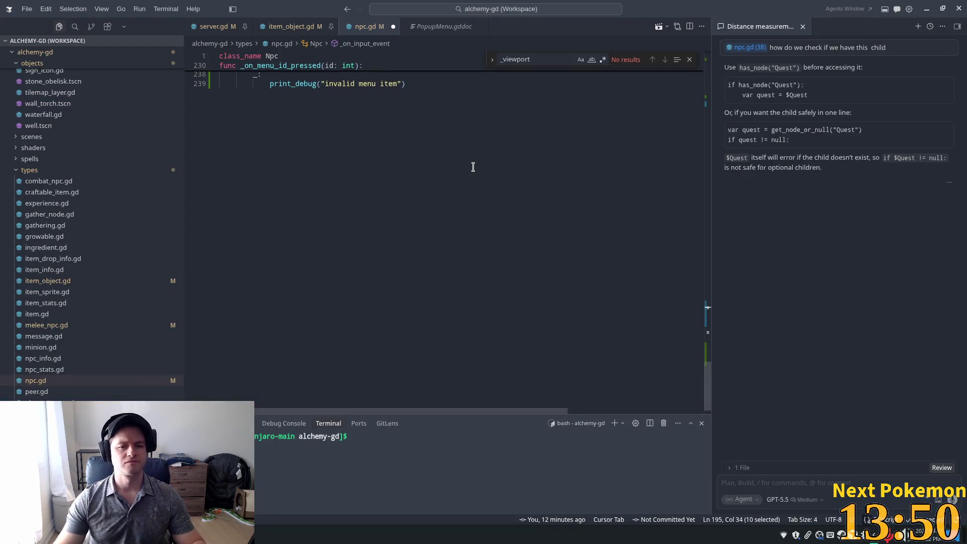
click(406, 111)
scroll(477, 220, up, 2)
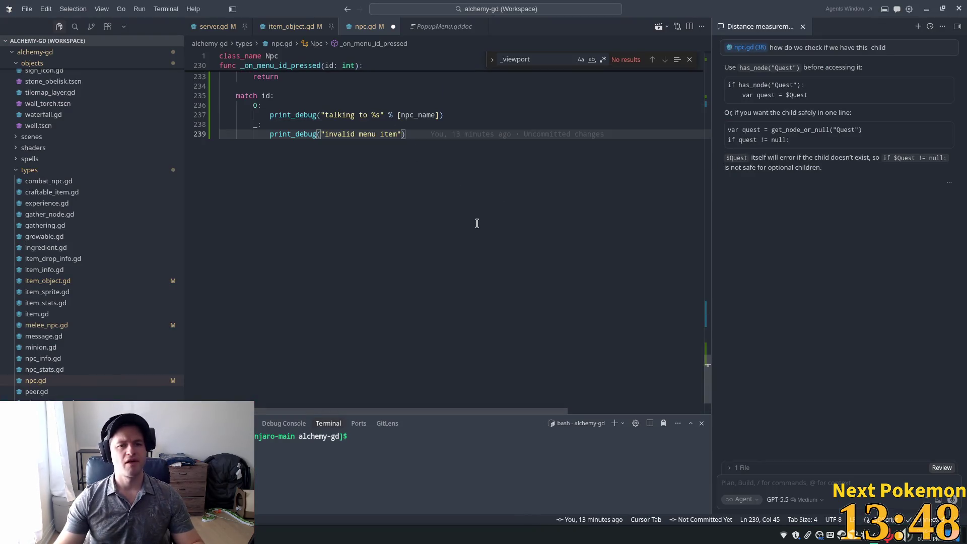
key(ctrl+f)
text(quest)
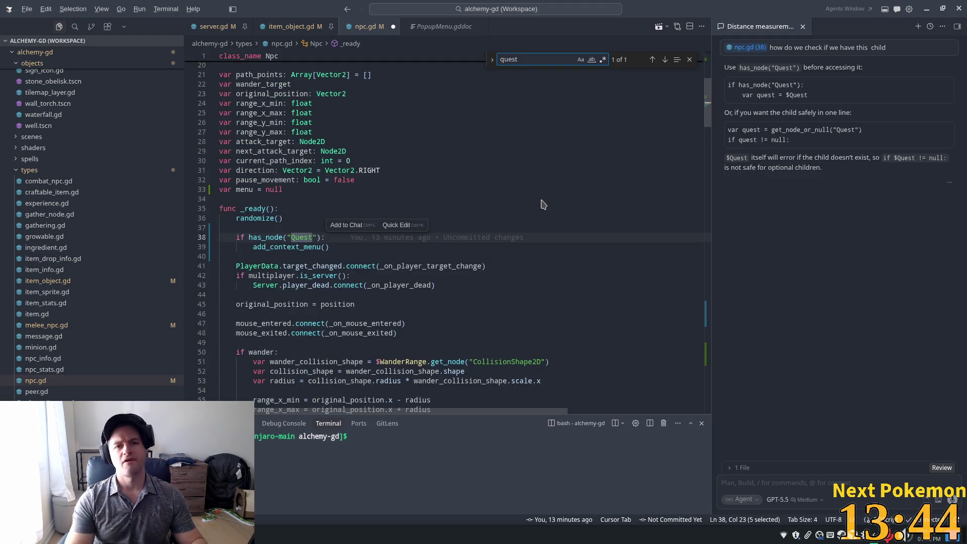
Back in Godot, select the Dwayne node and view its signal connections.
key(alt+Tab)
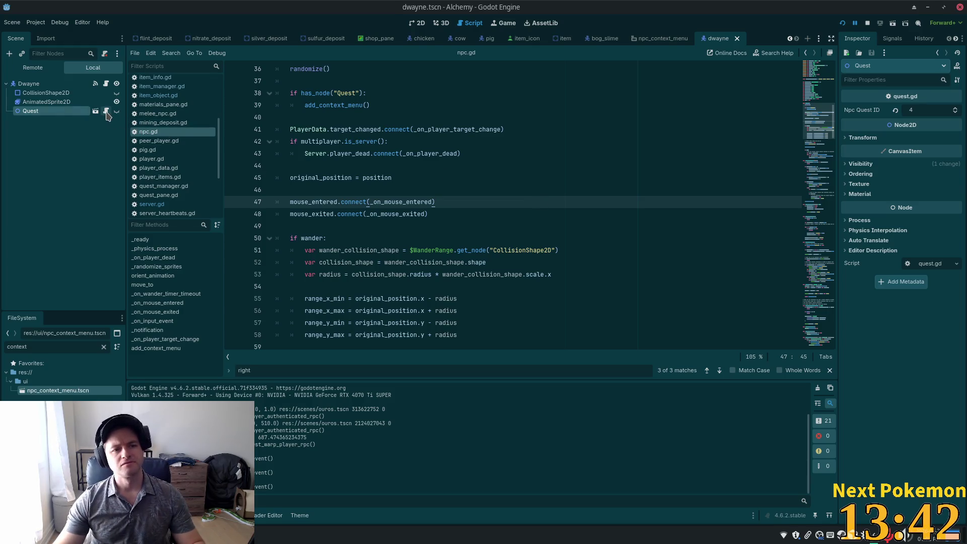
click(29, 83)
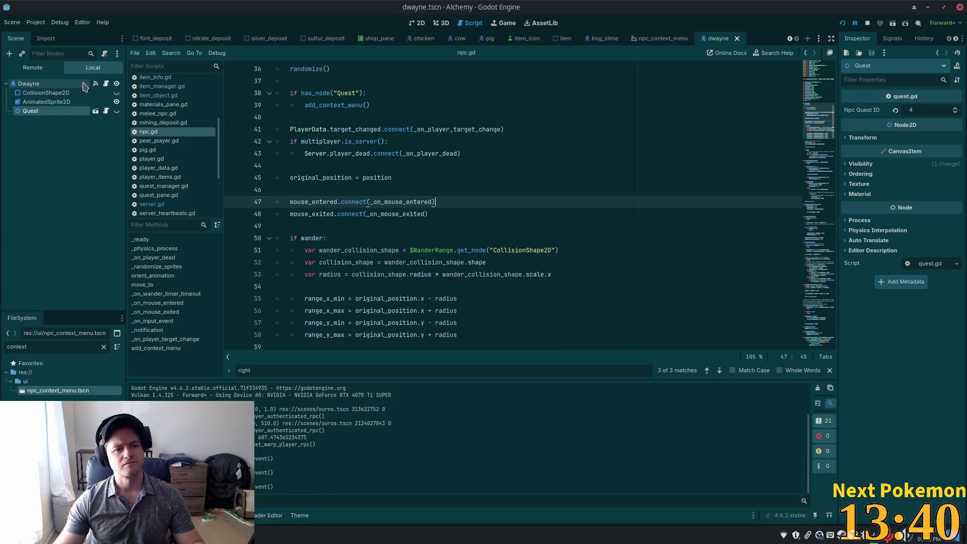
click(892, 38)
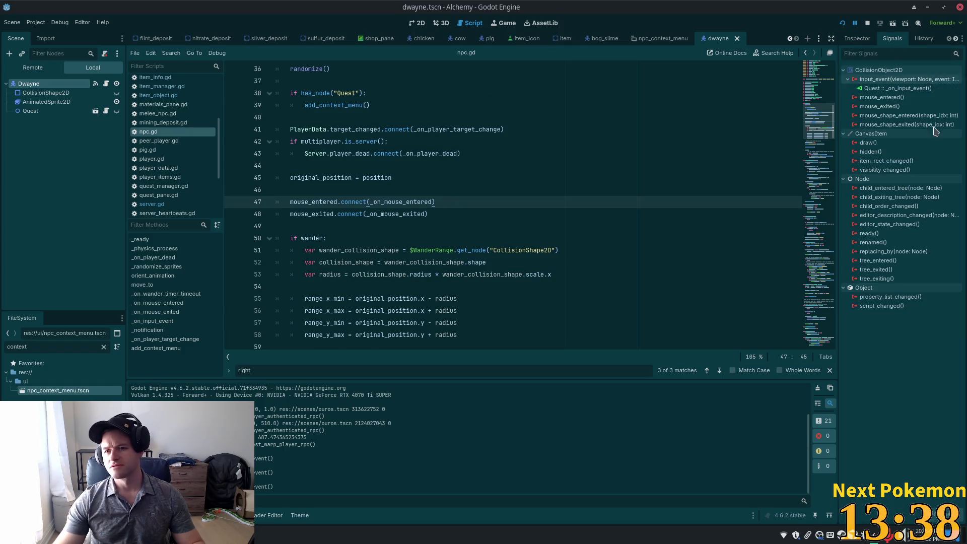
Open Quest's _on_input_event handler from the signal connection and read through quest.gd.
double_click(889, 89)
scroll(468, 209, up, 3)
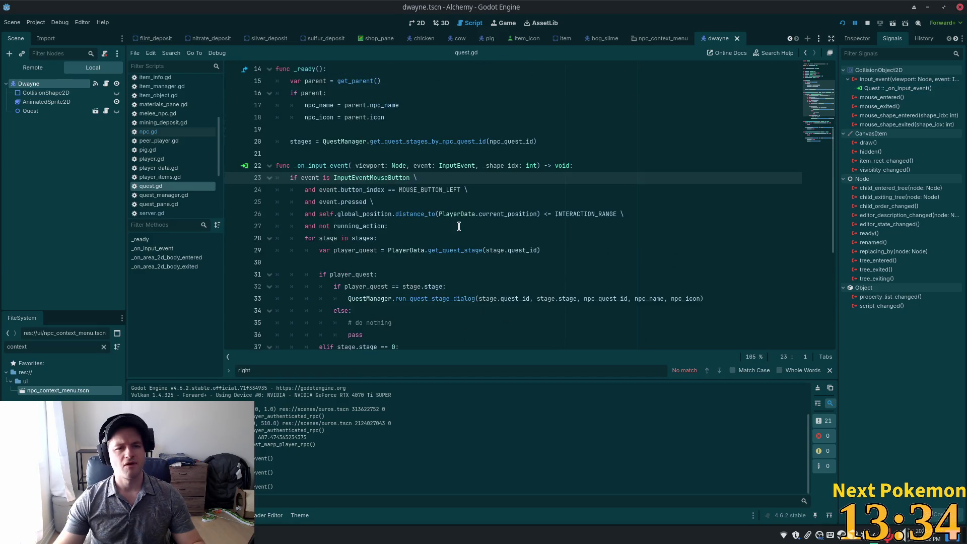
scroll(354, 196, up, 4)
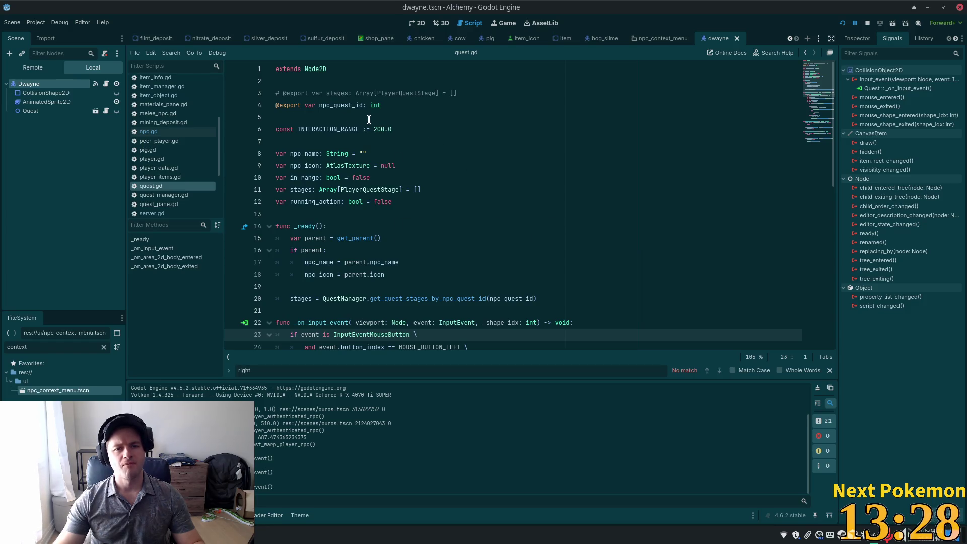
scroll(371, 143, down, 2)
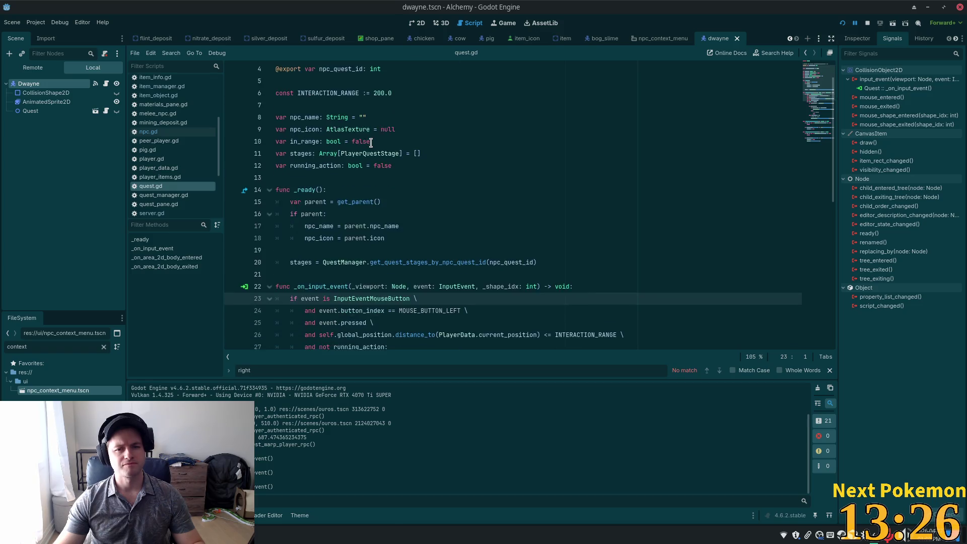
scroll(442, 162, up, 1)
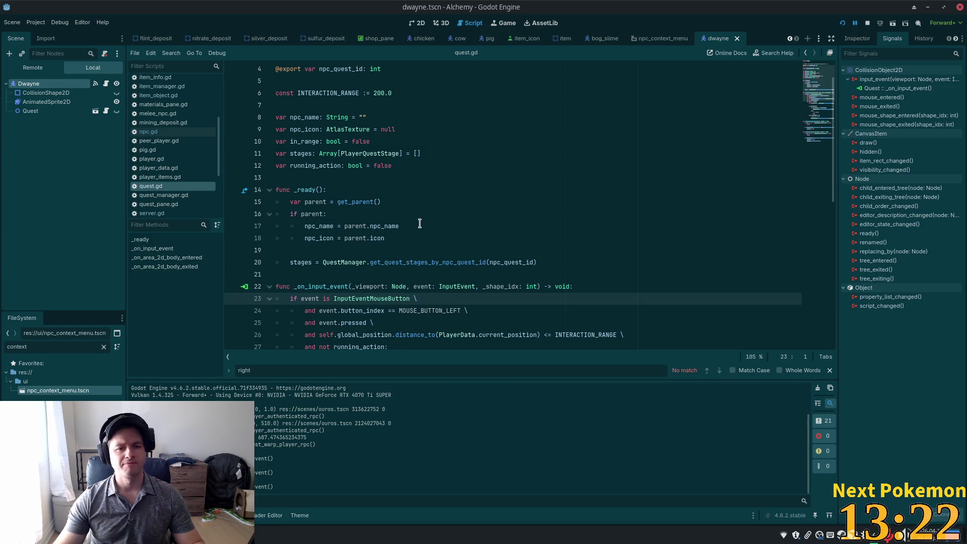
scroll(417, 231, down, 2)
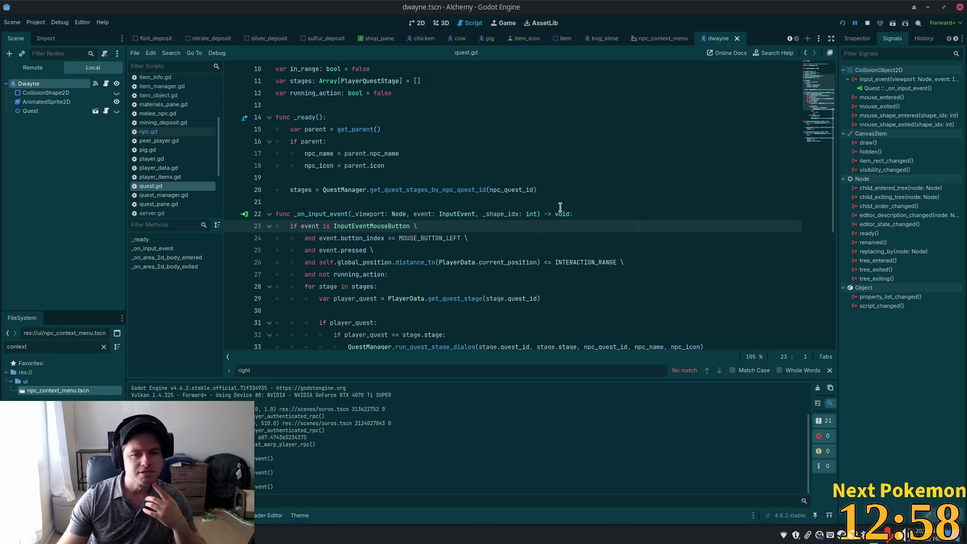
scroll(556, 212, down, 3)
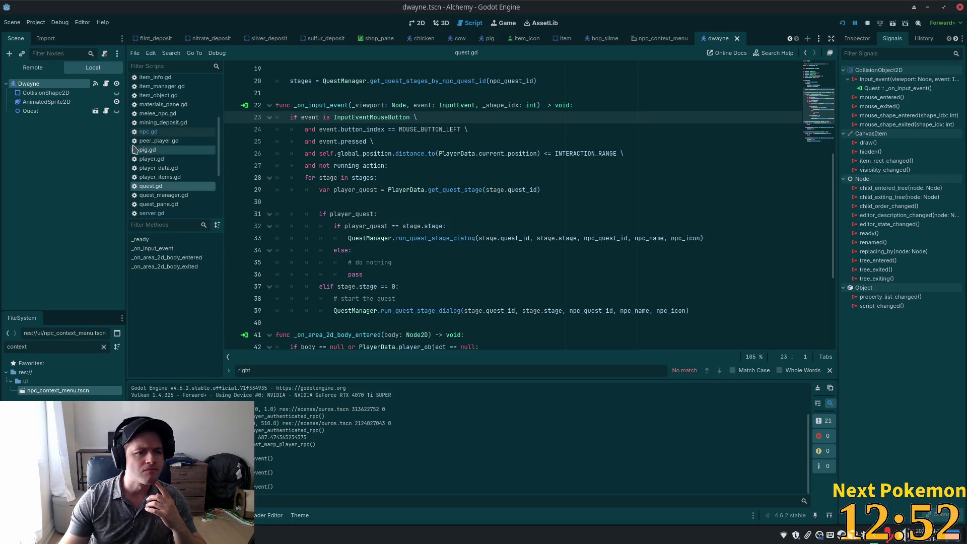
Select the Quest node, then return to npc.gd and reopen the 'quest' search.
click(30, 111)
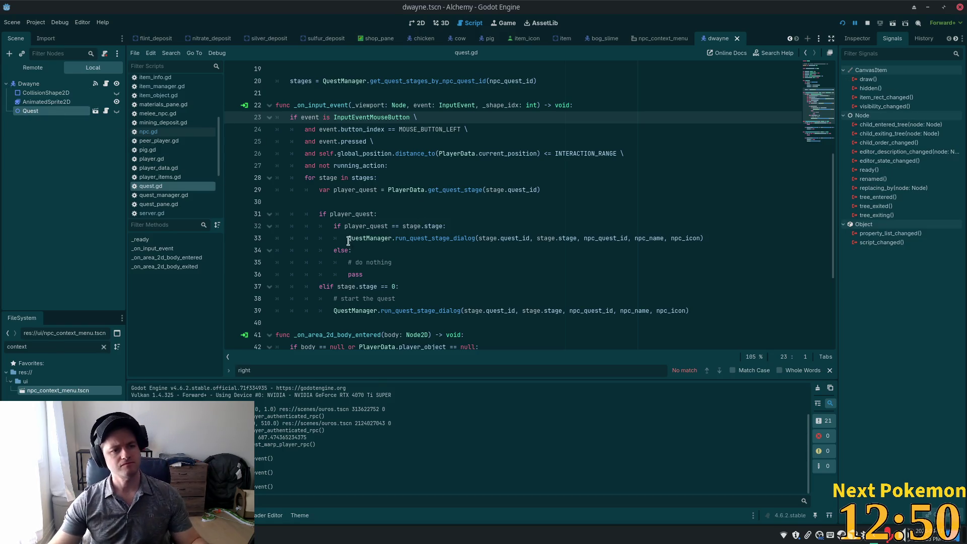
key(alt+Tab)
key(ctrl+f)
scroll(390, 242, down, 1)
mouse_move(708, 120)
mouse_down()
mouse_move(709, 99)
mouse_move(700, 373)
mouse_up()
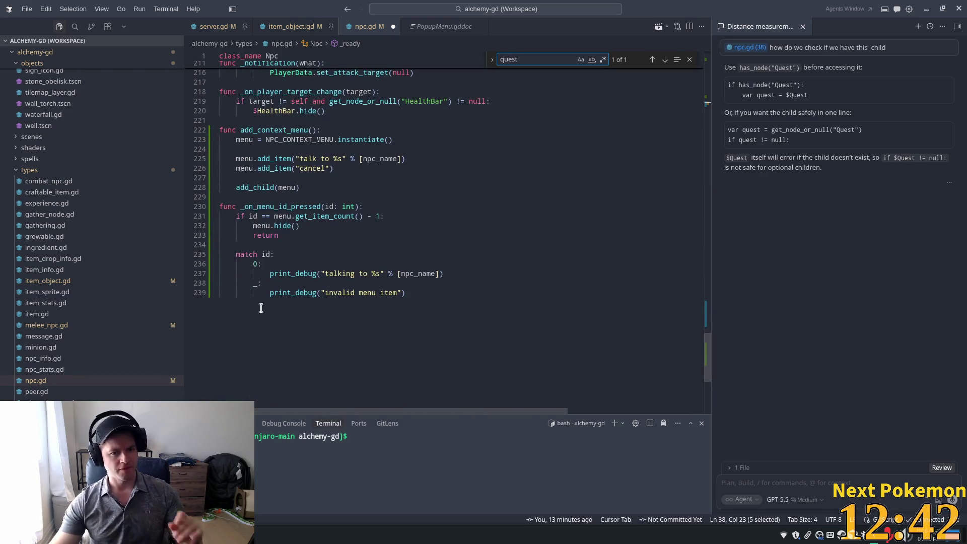
Replace the talking-to print_debug in case 0 with a '#trigger click on self' comment.
click(320, 294)
drag(443, 273, 269, 273)
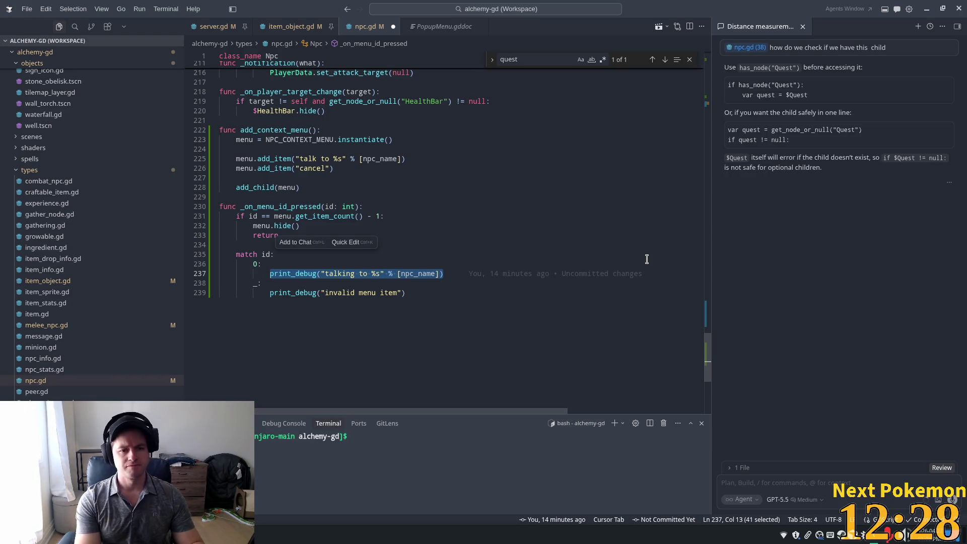
text(#)
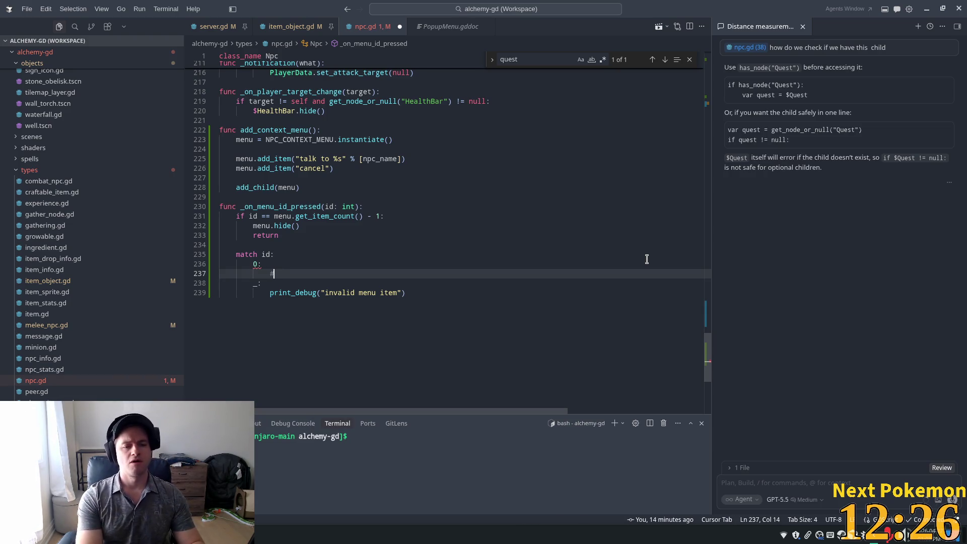
text(trigger click)
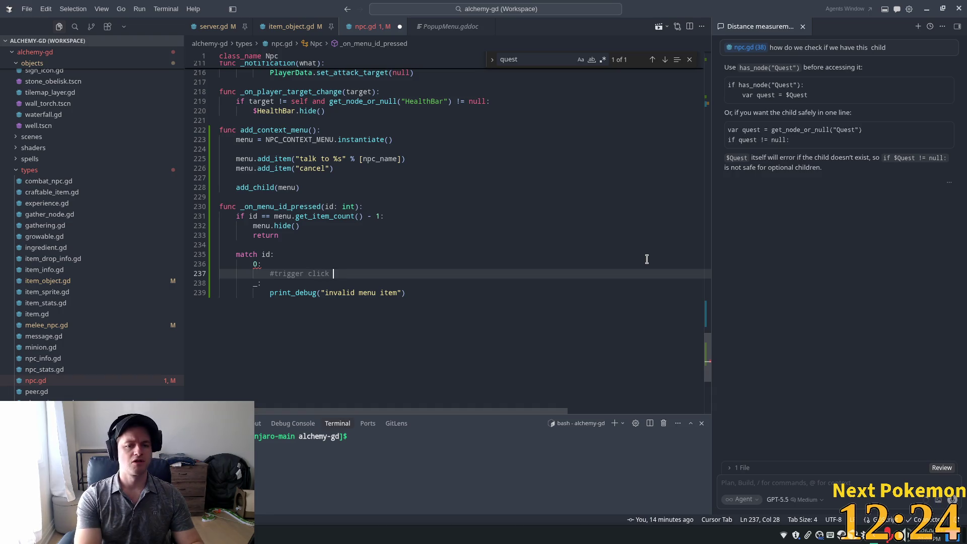
text( on self)
key(Return)
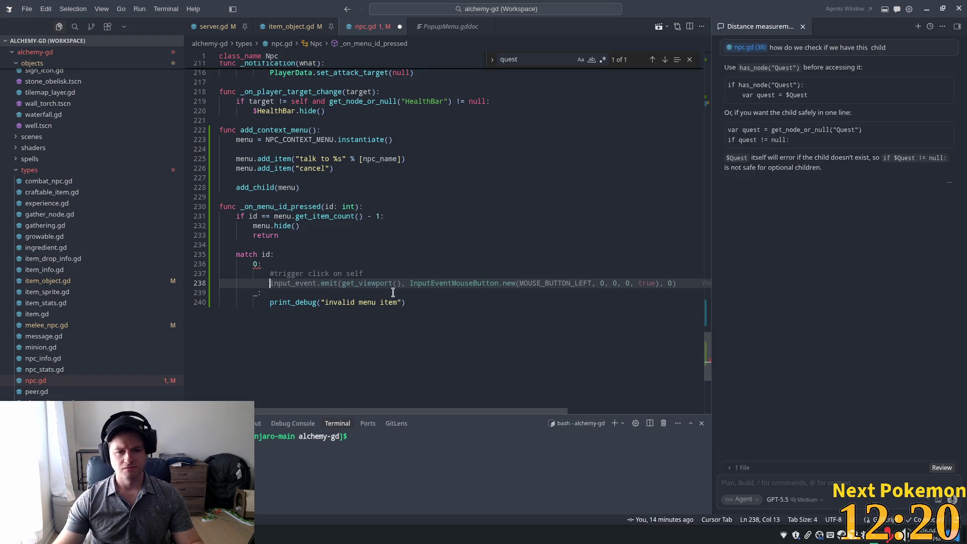
Accept suggestions to emit input_event with a left-click InputEventMouseButton, then menu.hide() and pass.
mouse_move(484, 412)
mouse_down()
mouse_move(518, 412)
mouse_move(434, 409)
mouse_up()
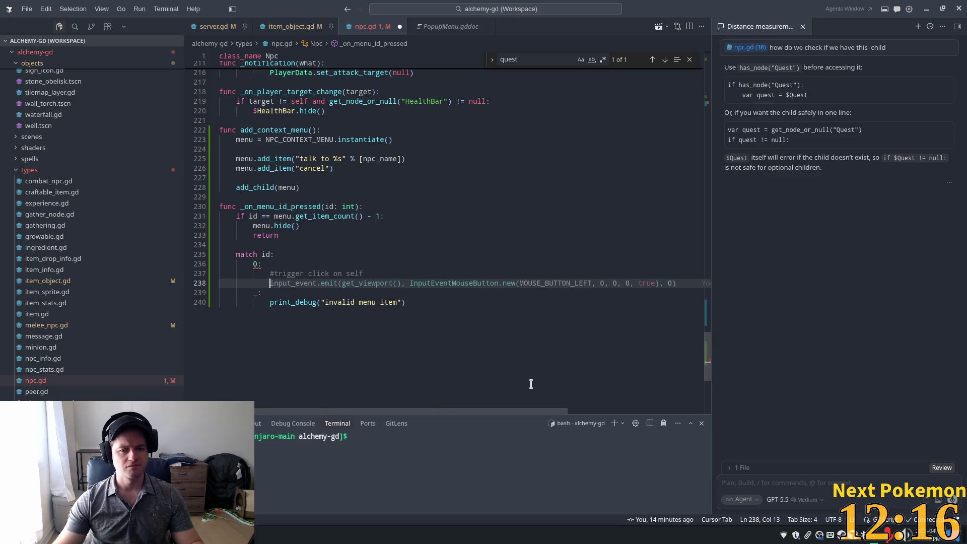
key(Tab)
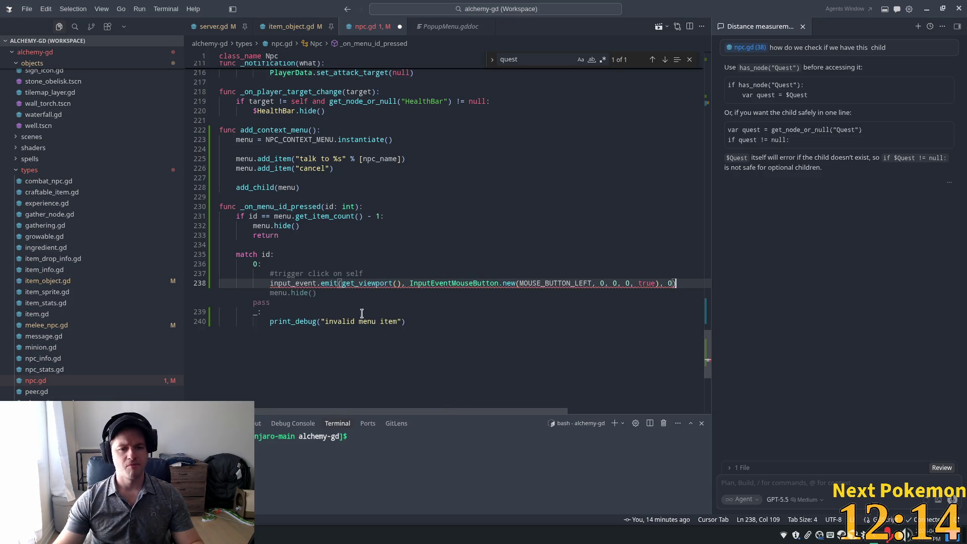
key(Tab)
click(372, 262)
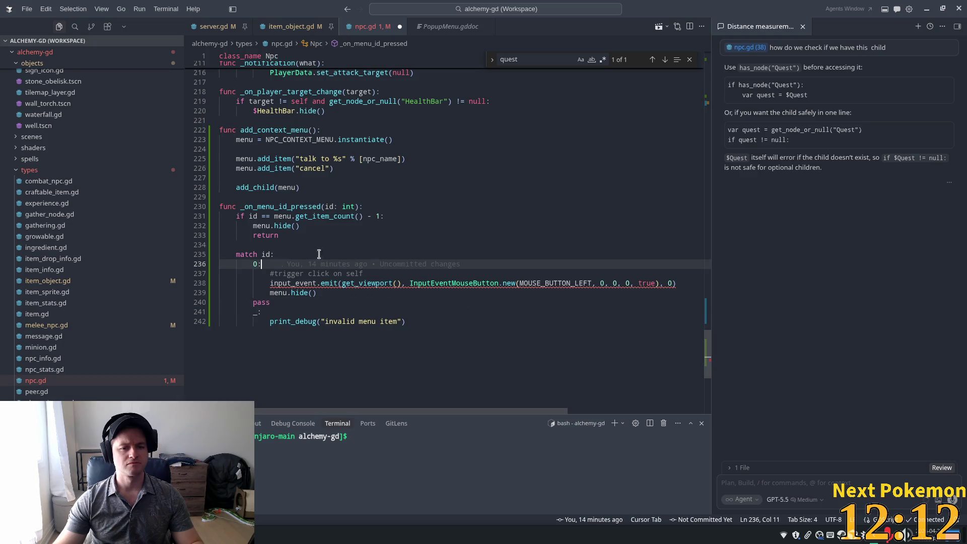
mouse_move(295, 283)
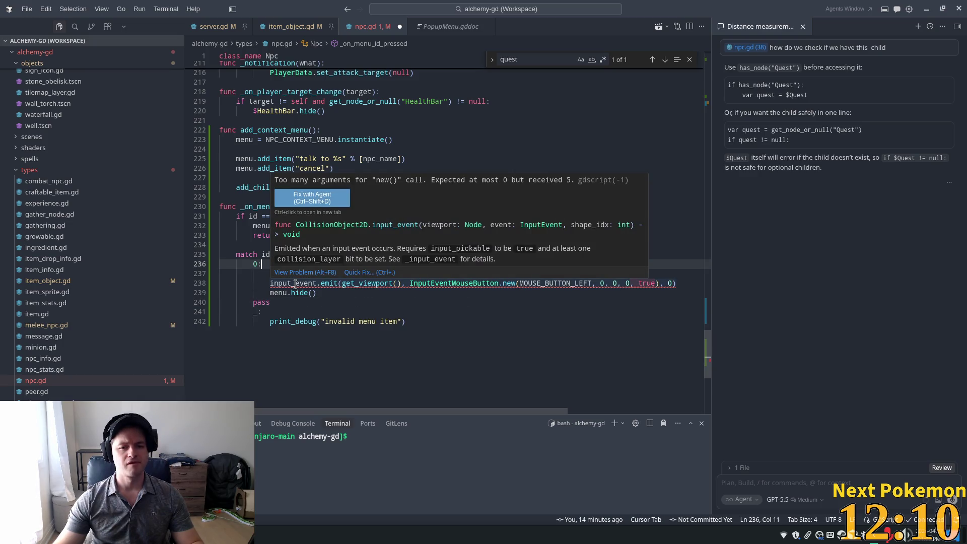
click(477, 282)
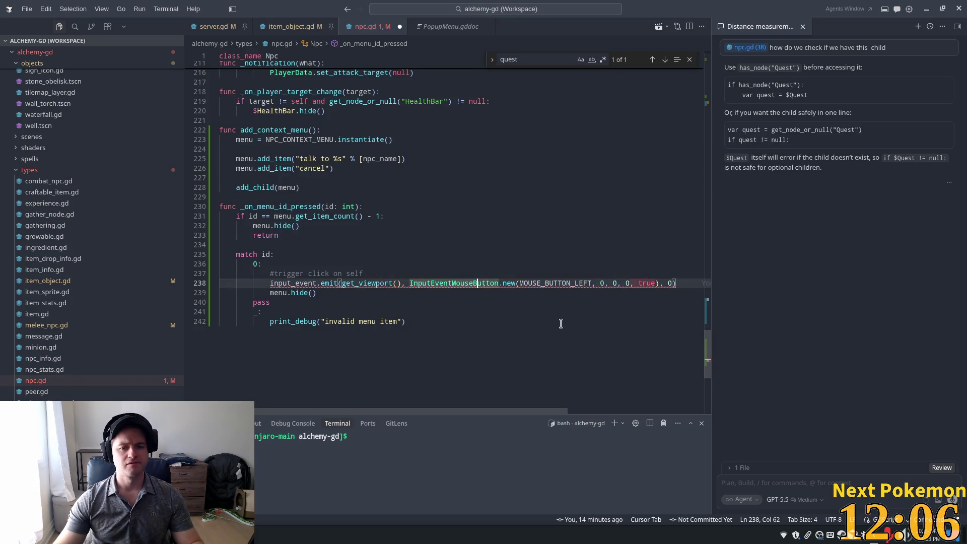
key(Tab)
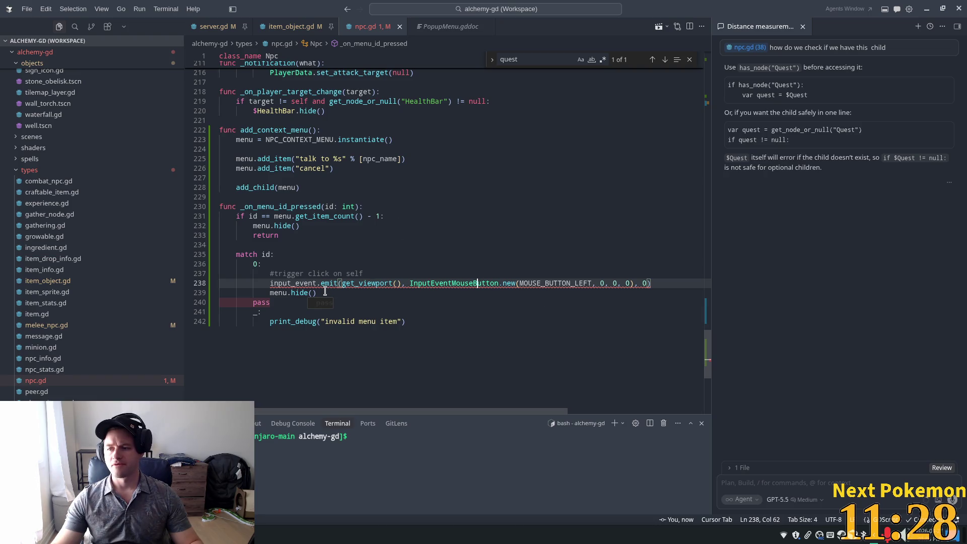
Dismiss the suggestion to delete pass and the error popup over line 238.
mouse_move(537, 280)
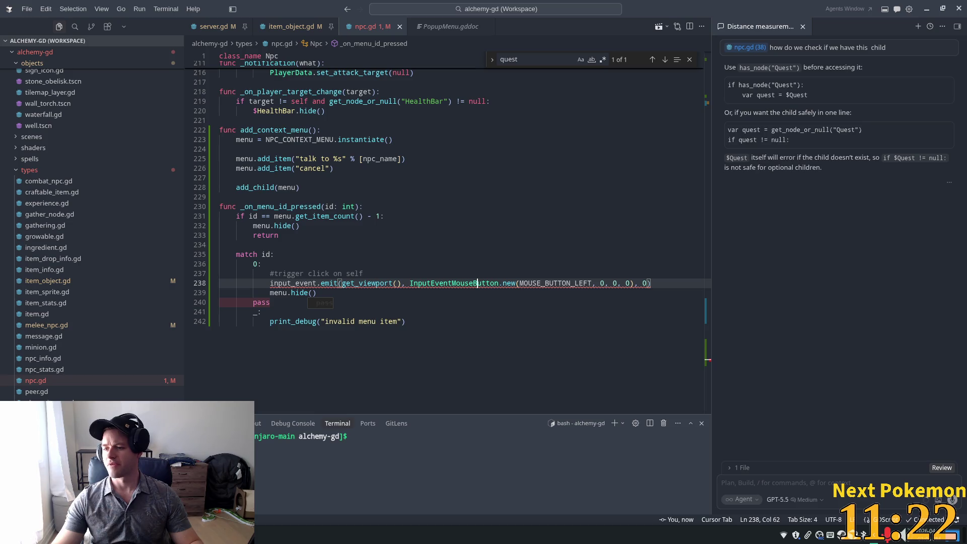
key(Escape)
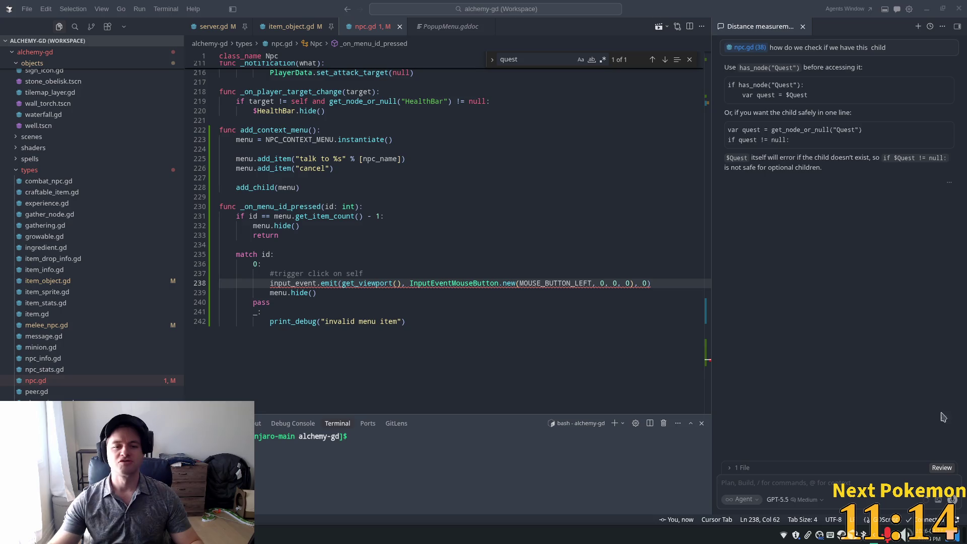
click(651, 283)
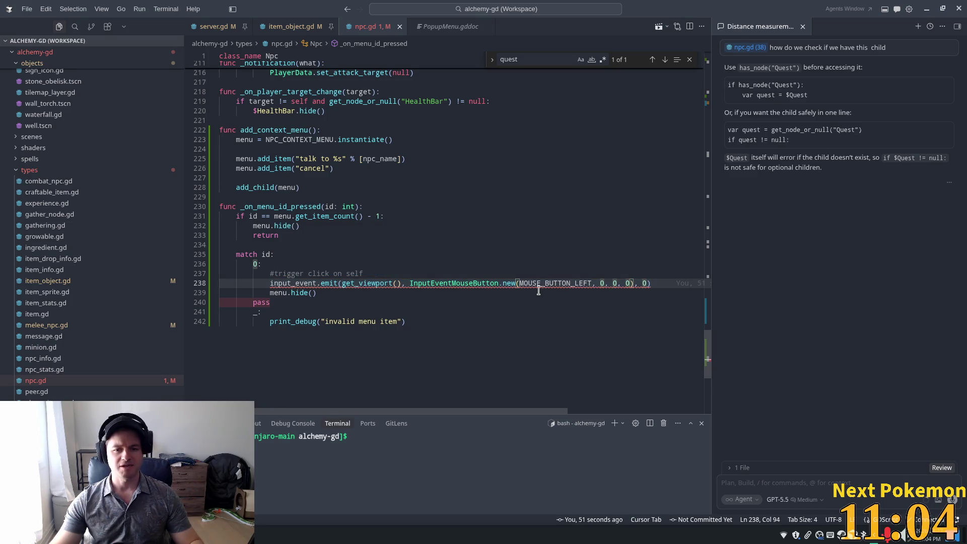
mouse_move(493, 285)
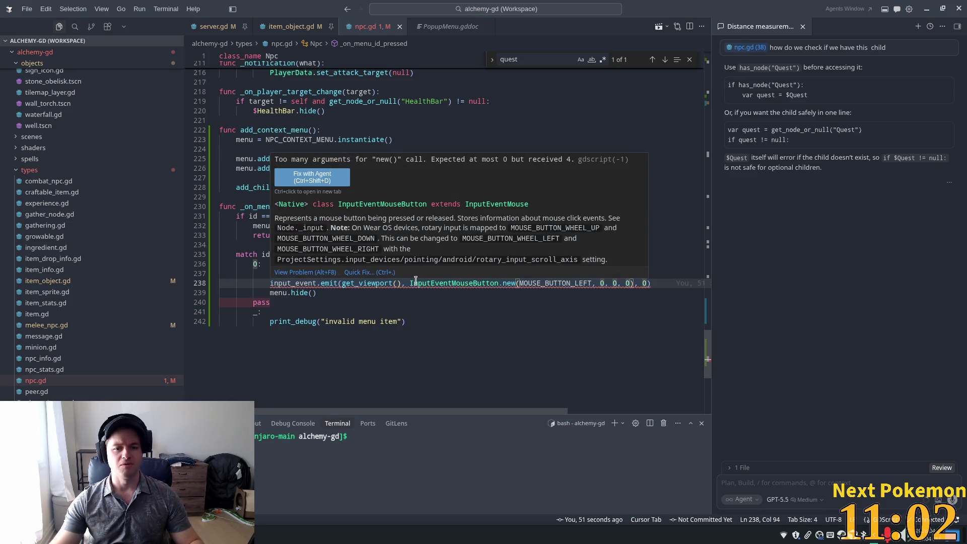
click(567, 283)
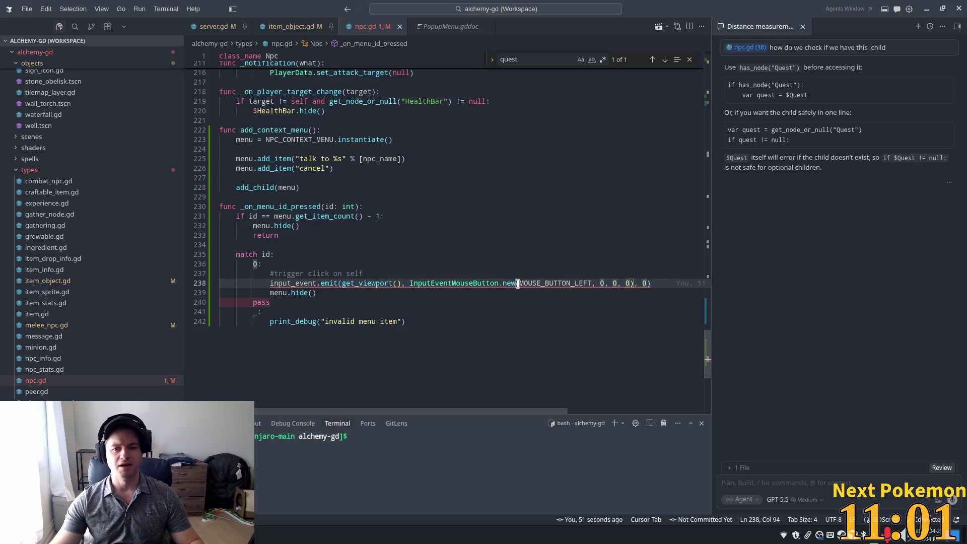
Delete the 'MOUSE_BUTTON_LEFT, 0, 0, 0' arguments from InputEventMouseButton.new() and insert a blank line above the emit.
click(562, 282)
drag(627, 283, 519, 283)
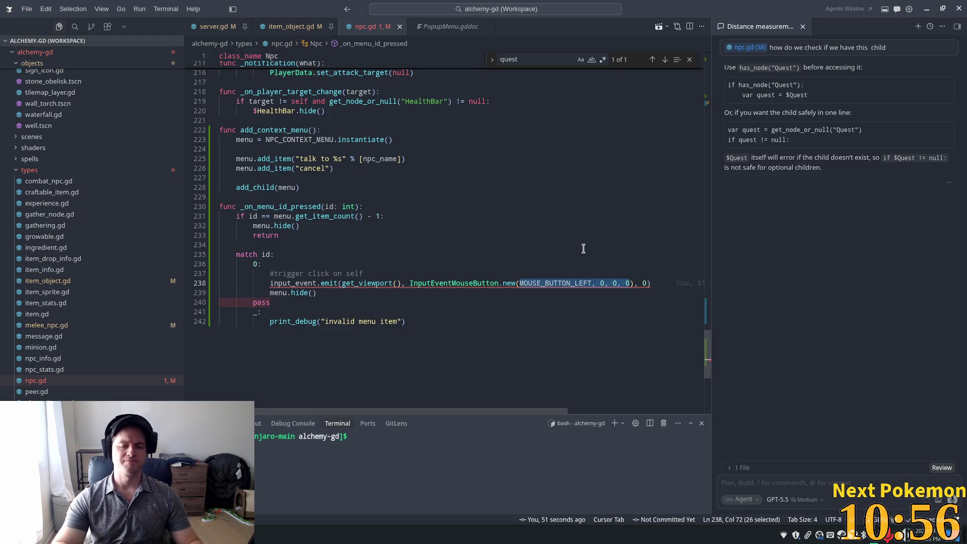
key(BackSpace)
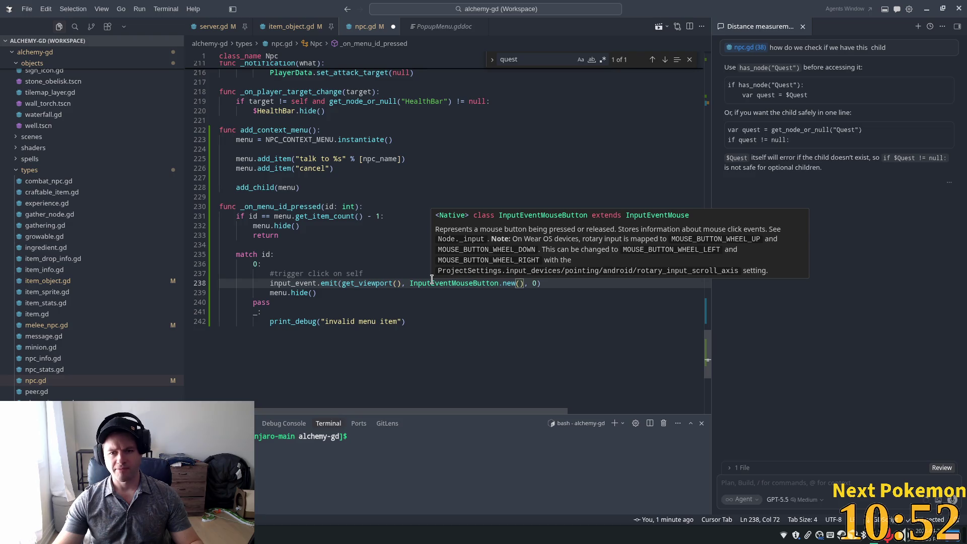
key(ctrl+shift+Return)
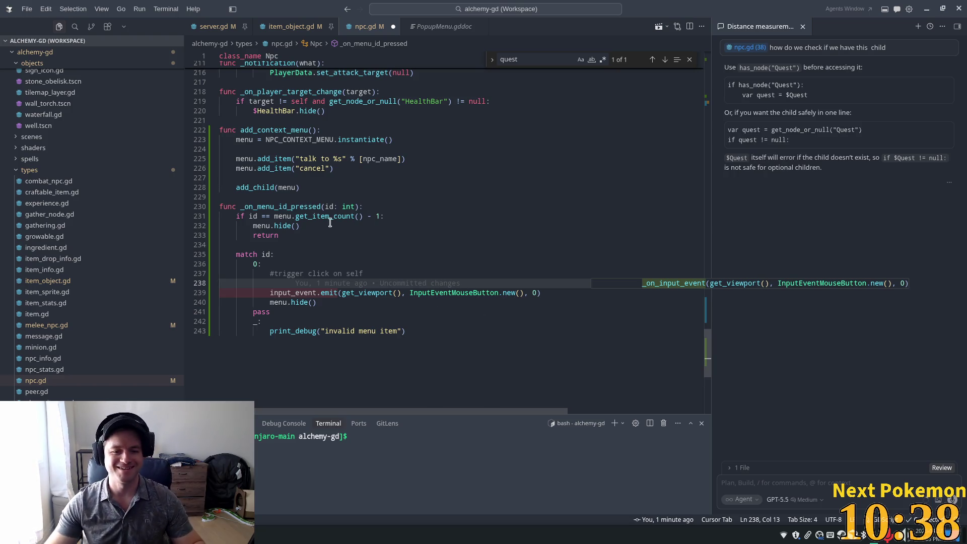
Review _on_input_event, then select the old input_event.emit line below the comment.
scroll(364, 252, up, 5)
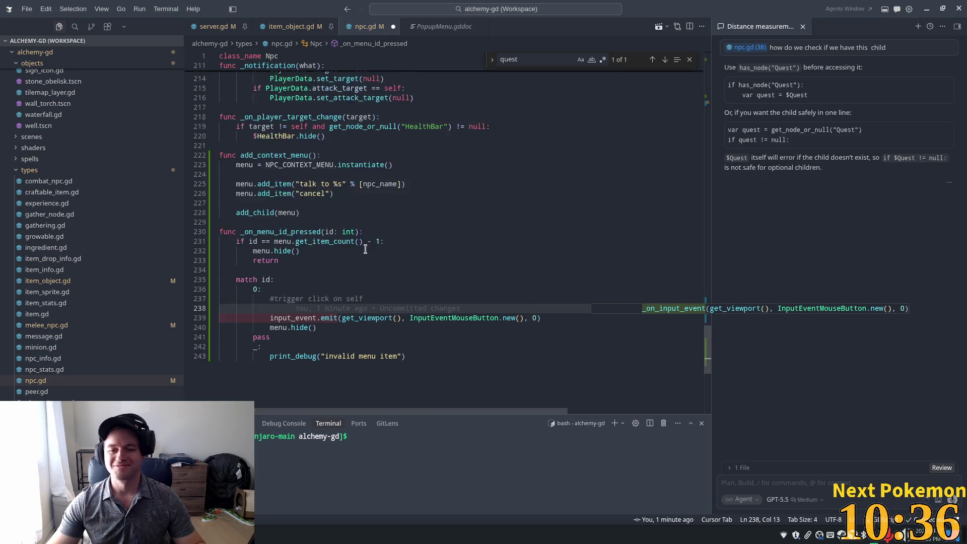
scroll(365, 252, up, 10)
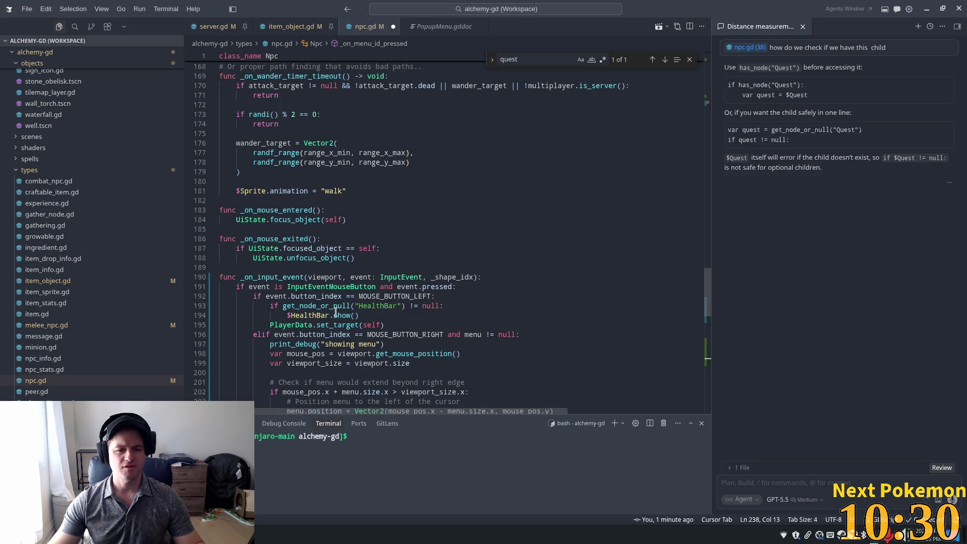
scroll(498, 316, down, 12)
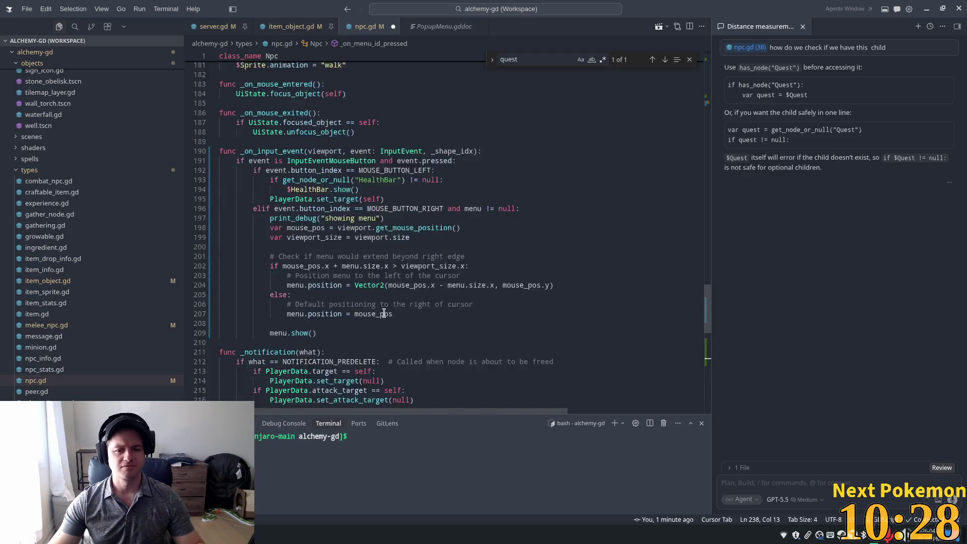
scroll(398, 312, down, 5)
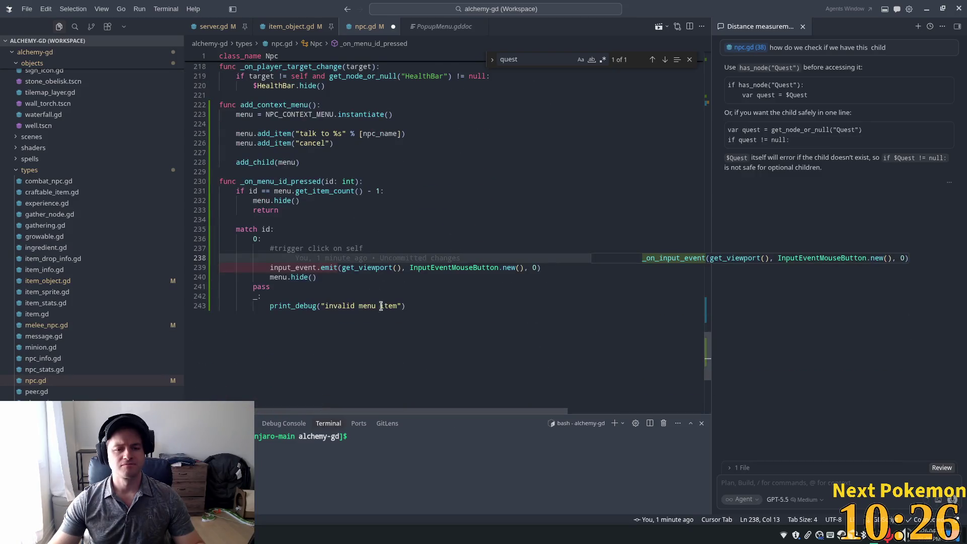
mouse_move(308, 261)
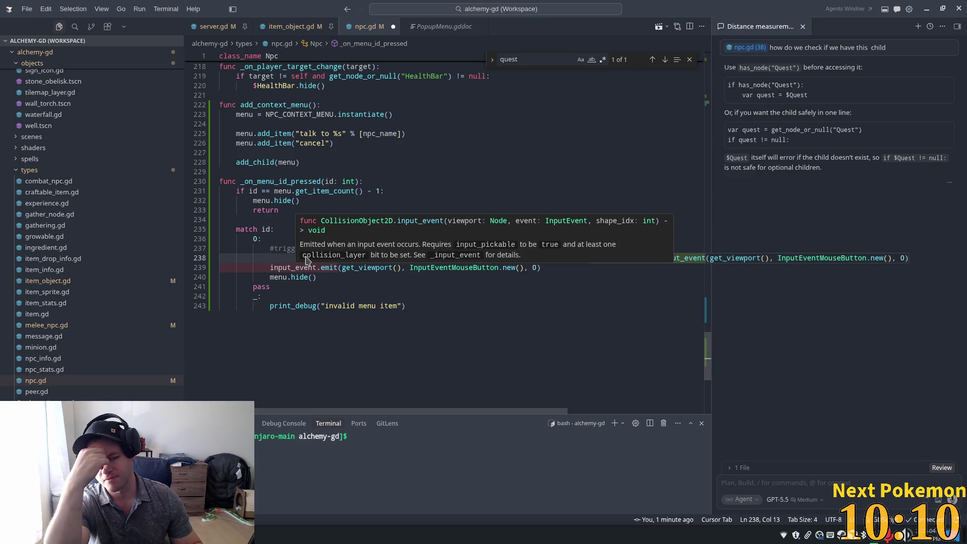
mouse_move(540, 268)
mouse_down()
mouse_move(254, 267)
mouse_move(270, 258)
mouse_up()
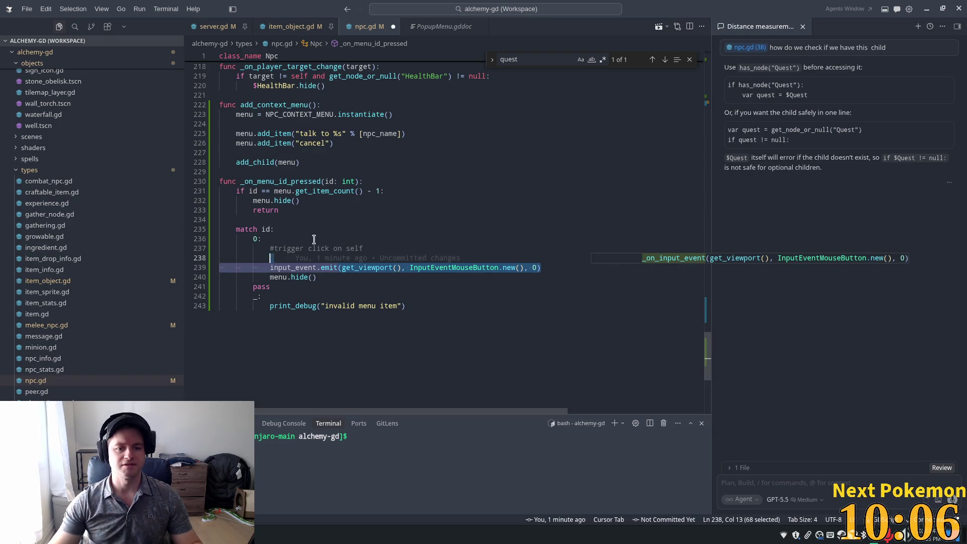
Replace the old input_event.emit line with a $Quest call, checking quest.gd's _on_input_event handler name.
key(BackSpace)
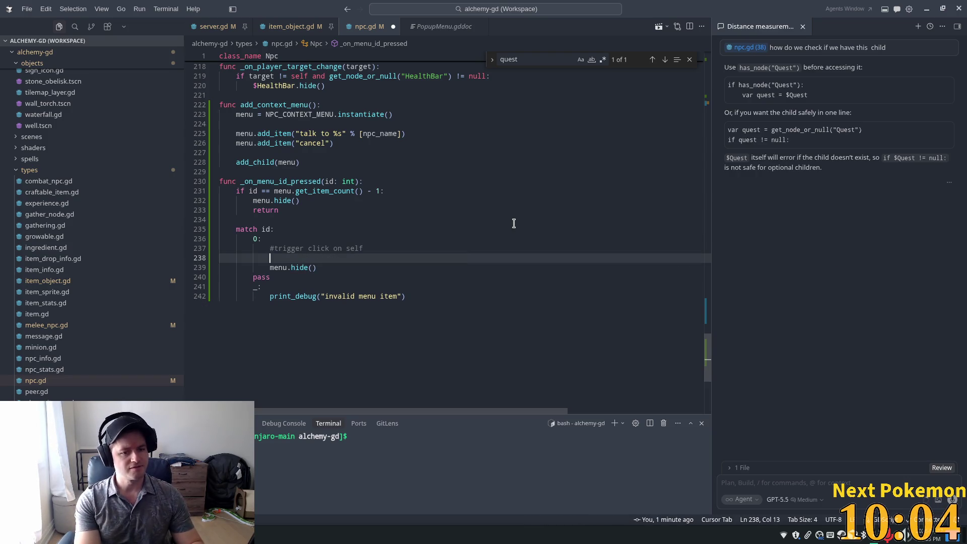
text($)
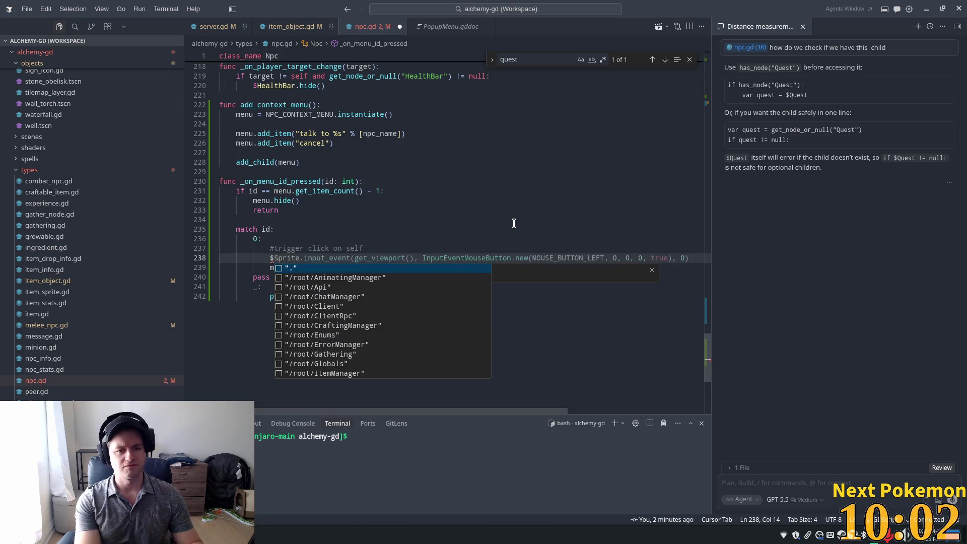
text(Ques)
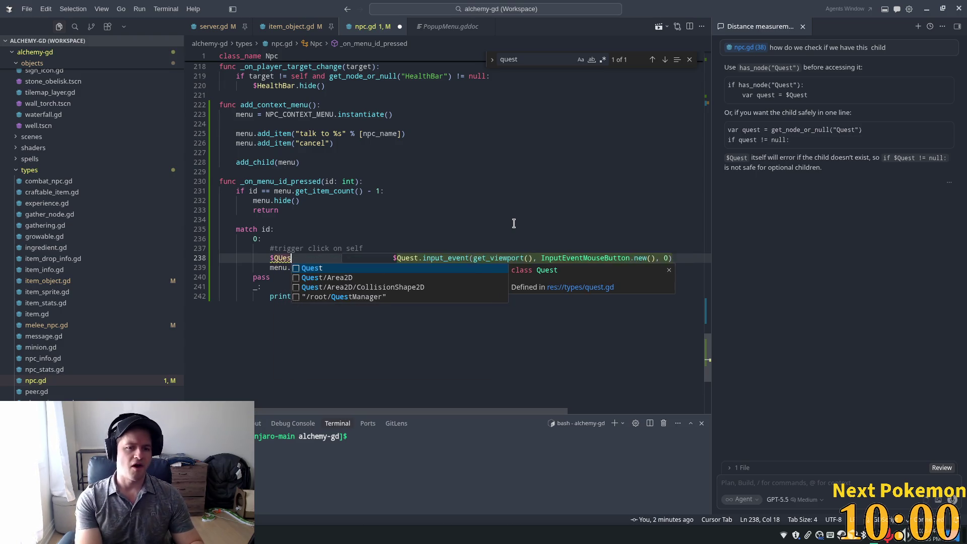
text(t)
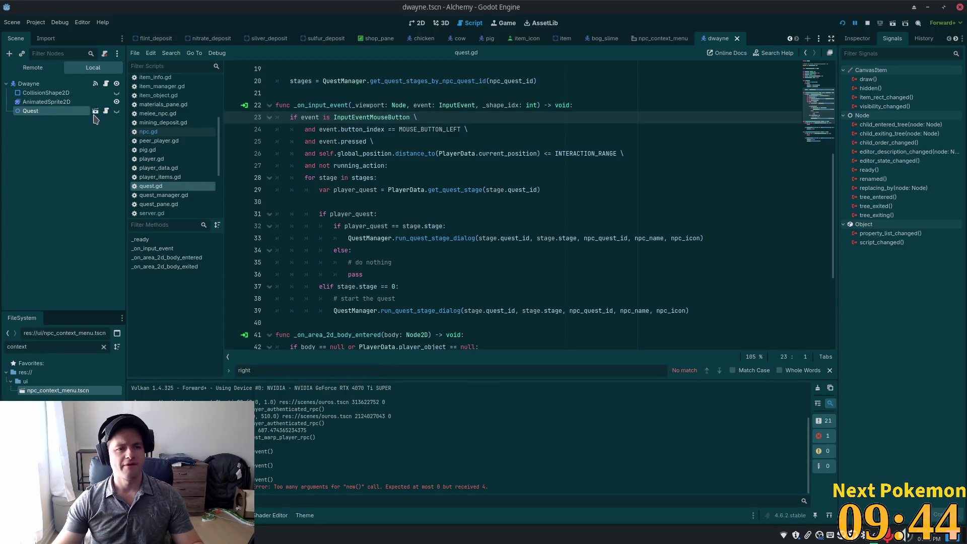
double_click(315, 101)
scroll(435, 239, up, 5)
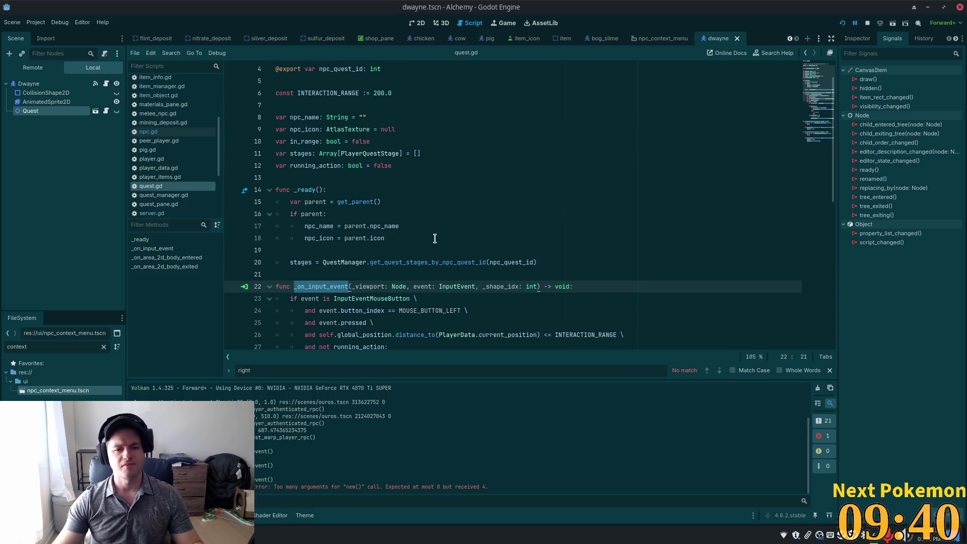
key(alt+Tab)
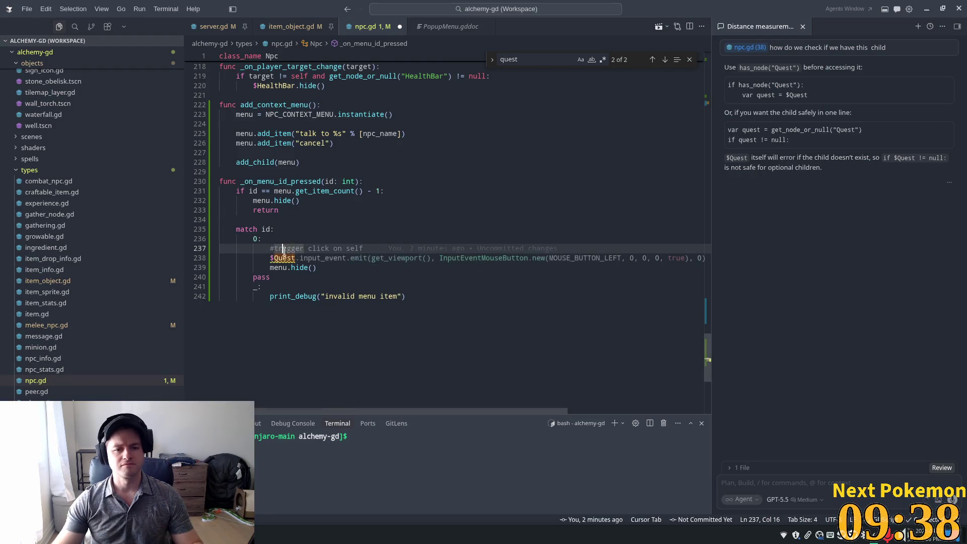
Delete the $Quest call and menu.hide lines after glancing at the quest script.
mouse_move(316, 268)
mouse_down()
mouse_move(274, 244)
mouse_move(266, 258)
mouse_up()
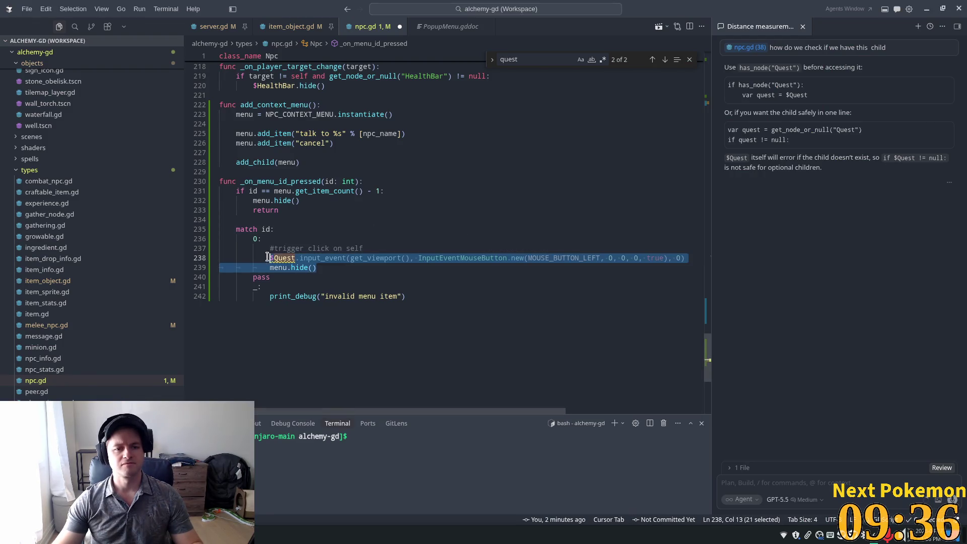
key(BackSpace)
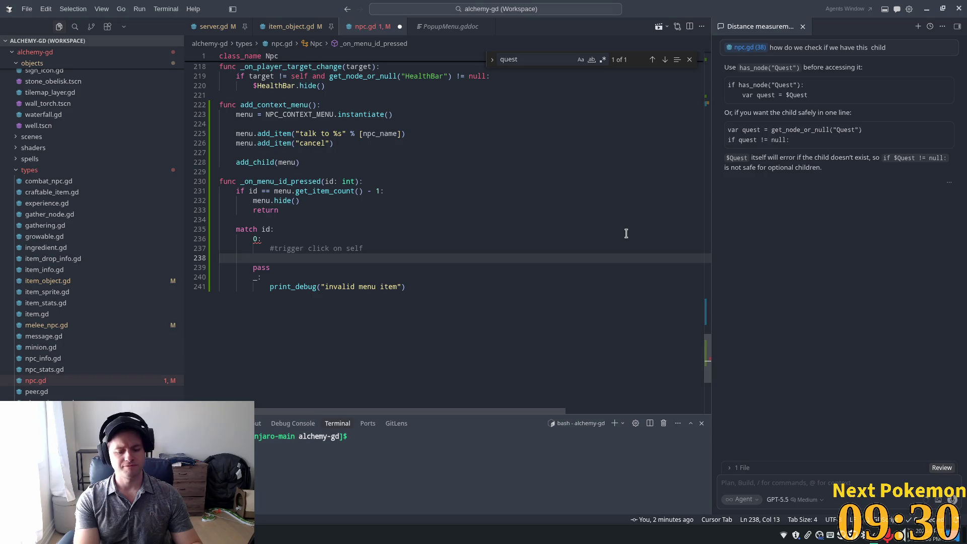
key(alt+Tab)
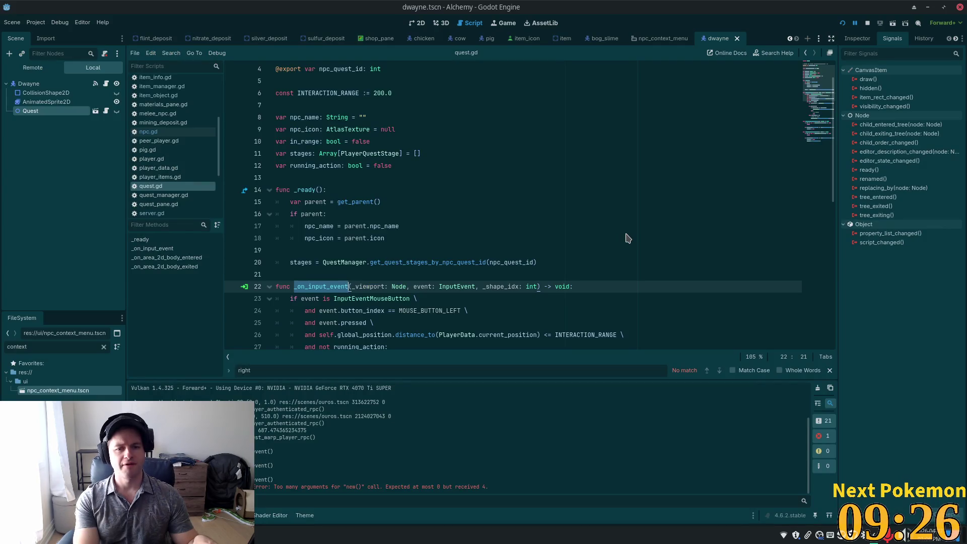
key(alt+Tab)
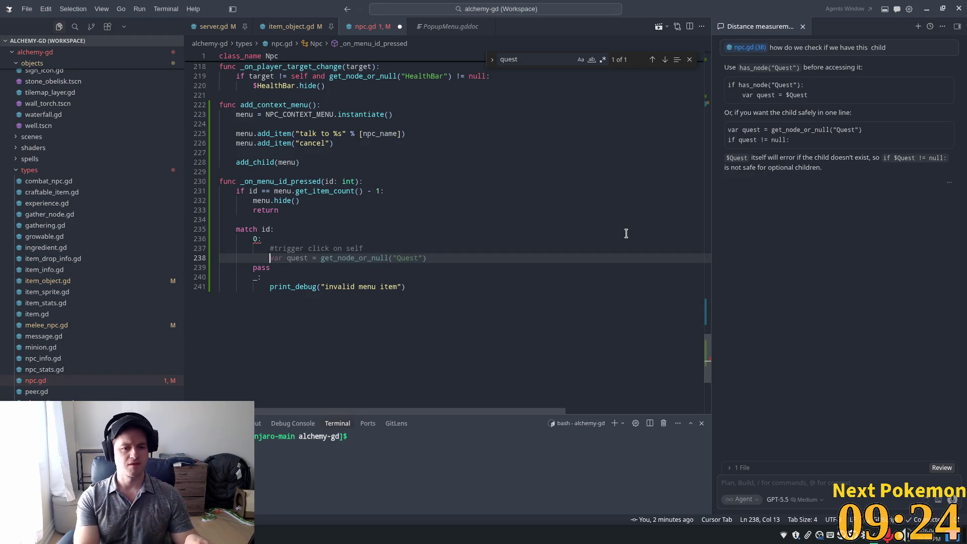
Ask the AI agent to create a left-click InputEvent and call $Quest's _on_input_event with it.
key(ctrl+l)
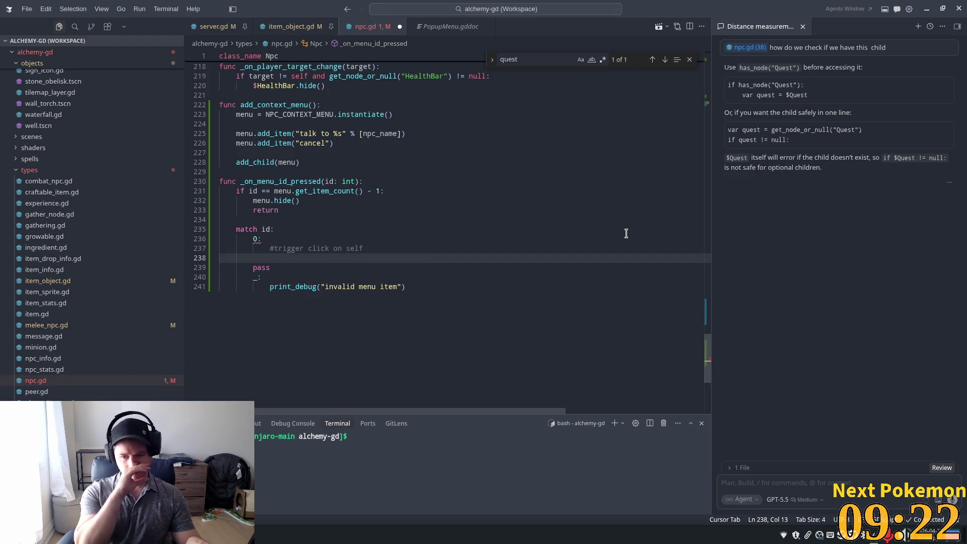
text(create a )
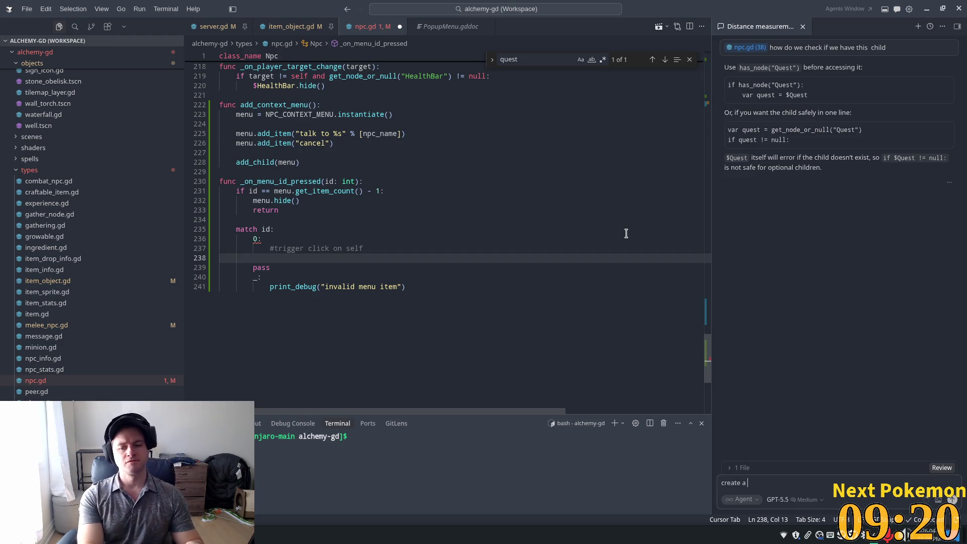
text(left )
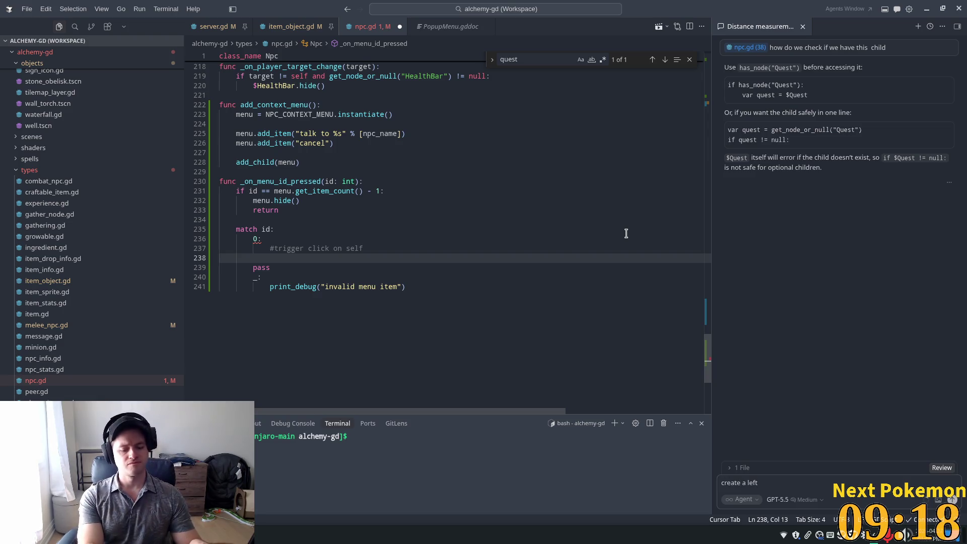
text(clic)
text(k Input)
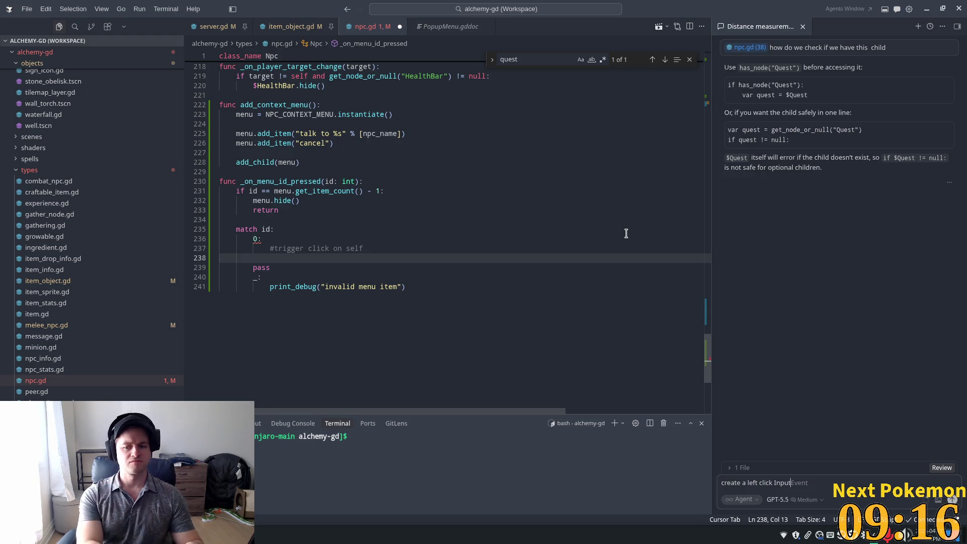
text( een and)
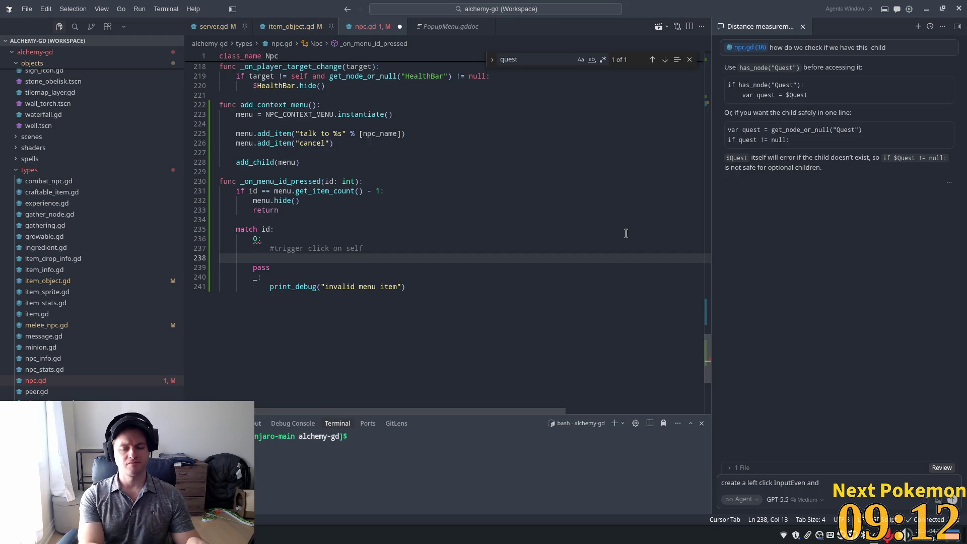
text( call)
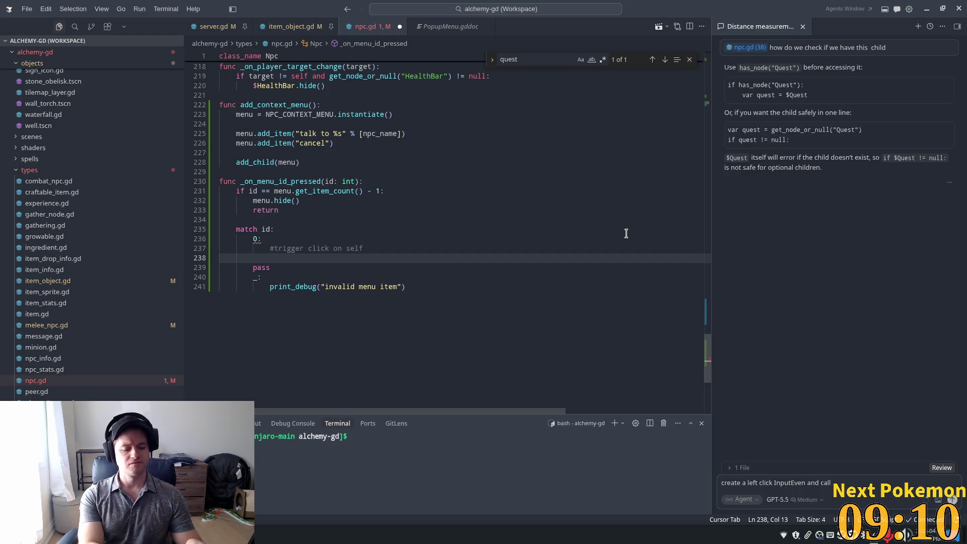
text( $)
text(ques)
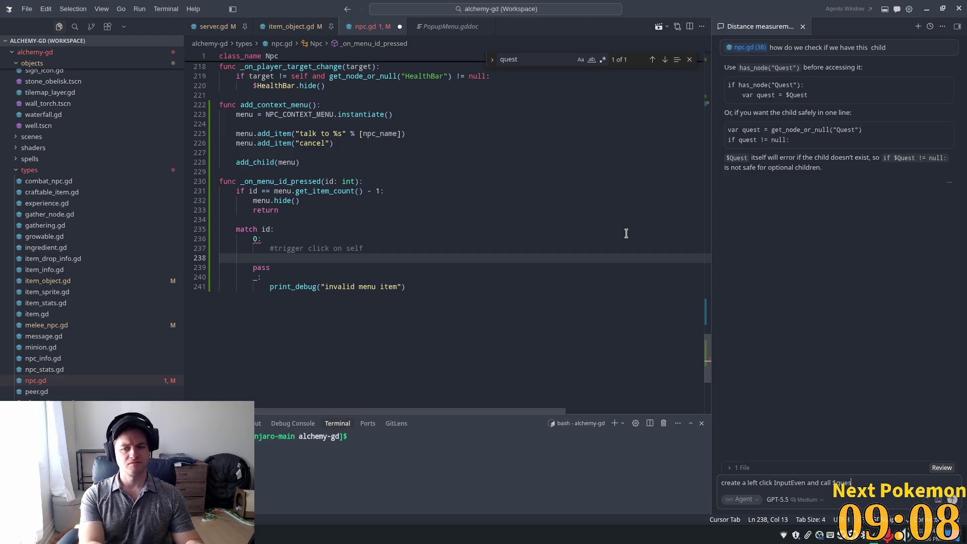
key(BackSpace)
key(BackSpace)
key(BackSpace)
text(est's)
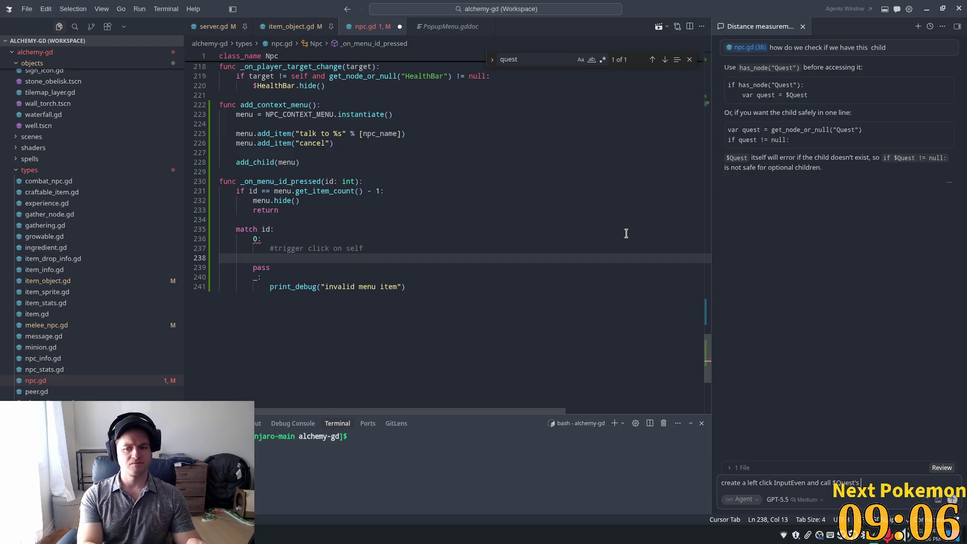
text( _o)
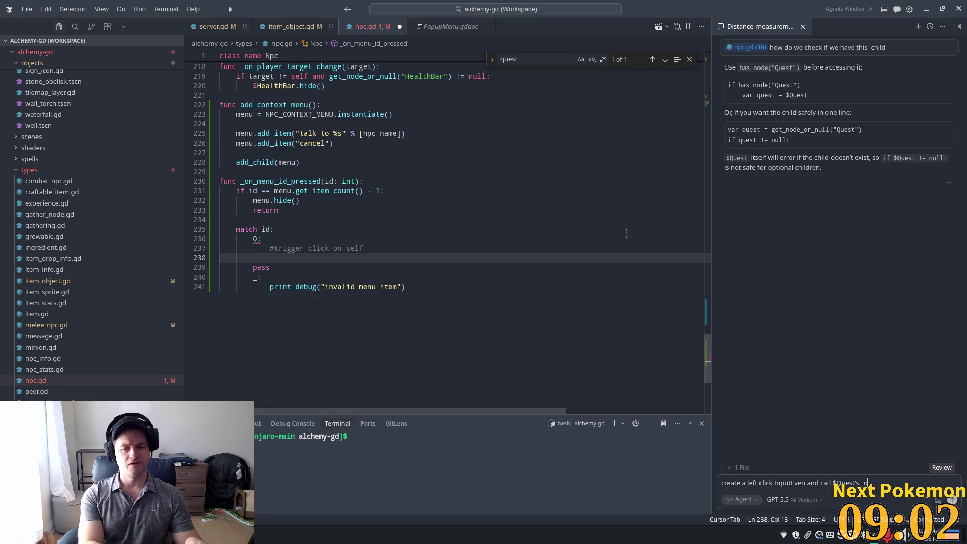
text(n_input_event with it)
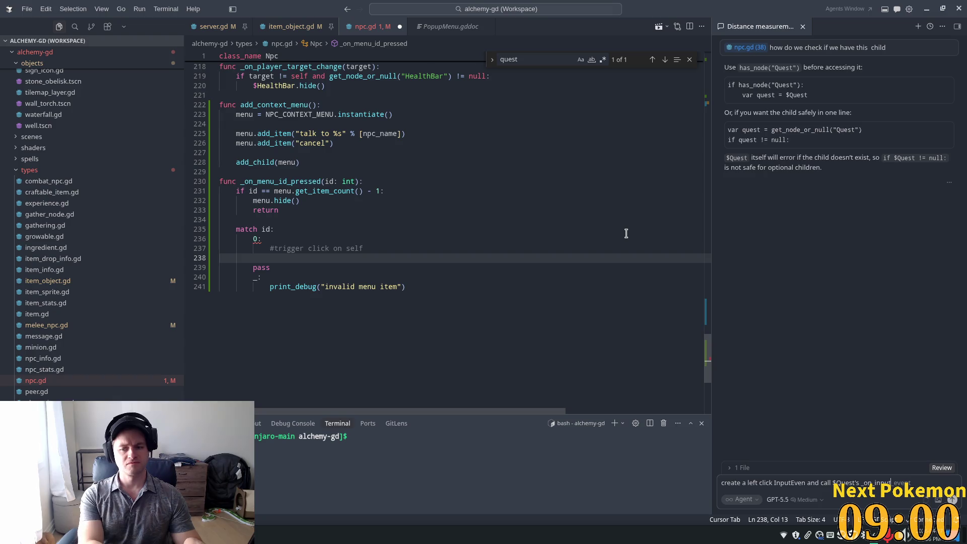
key(Tab)
text(with)
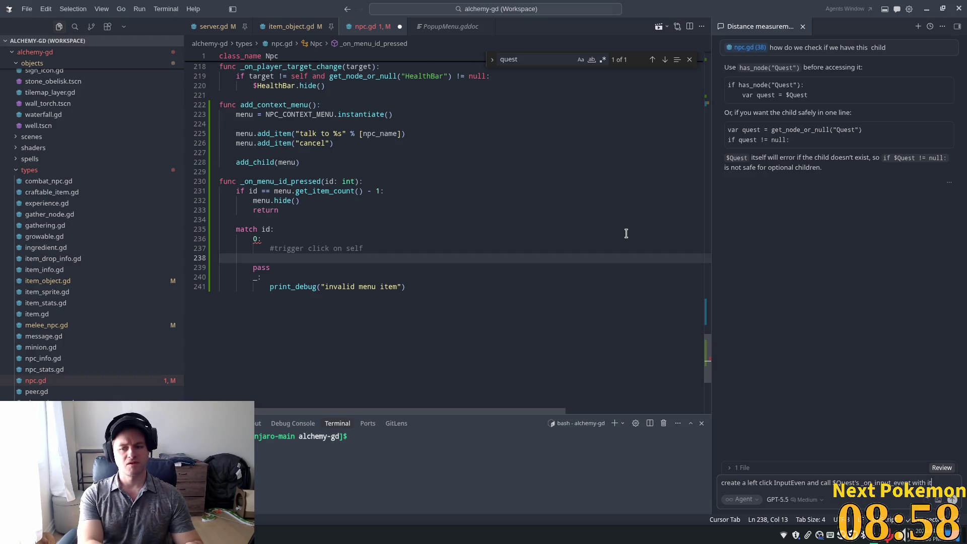
key(Return)
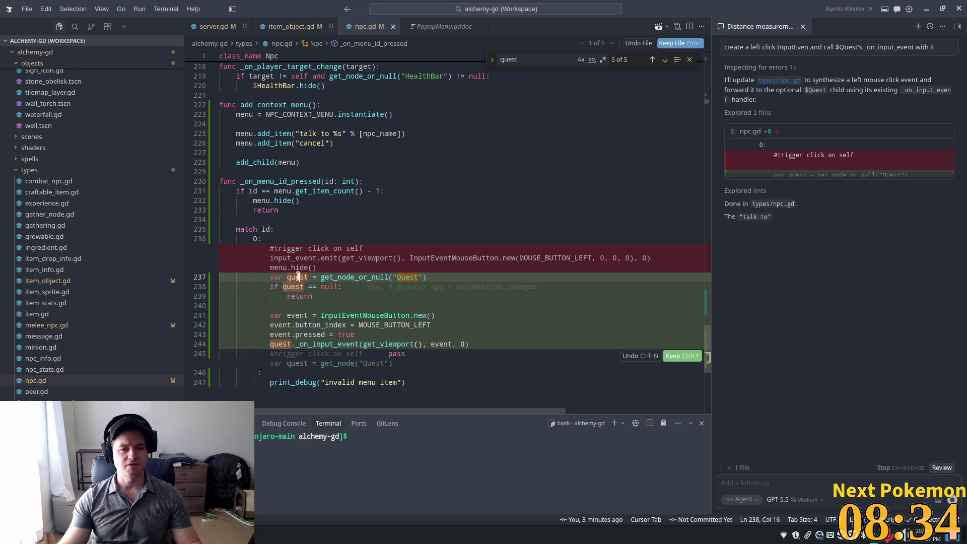
Keep the agent's edit building a MOUSE_BUTTON_LEFT event for $Quest and review lines 237–244.
click(343, 306)
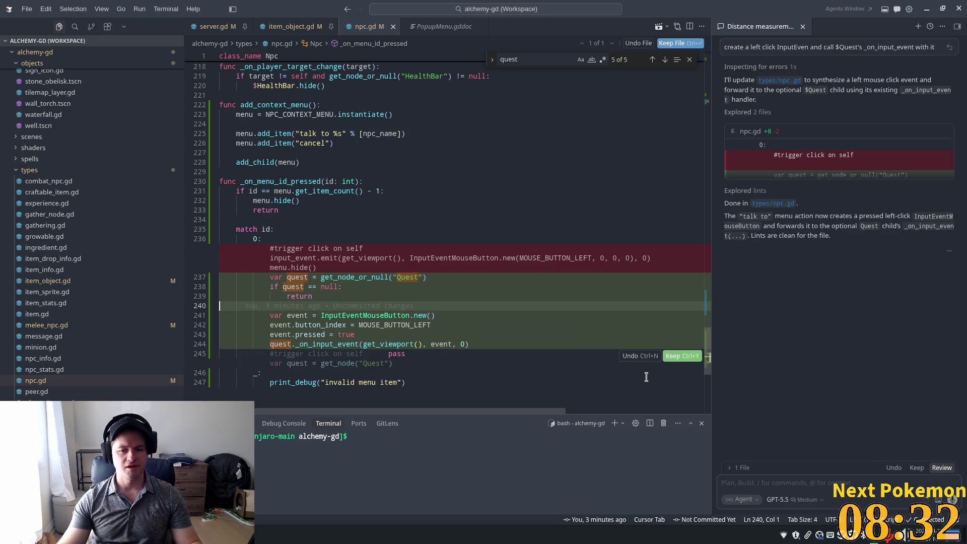
click(678, 356)
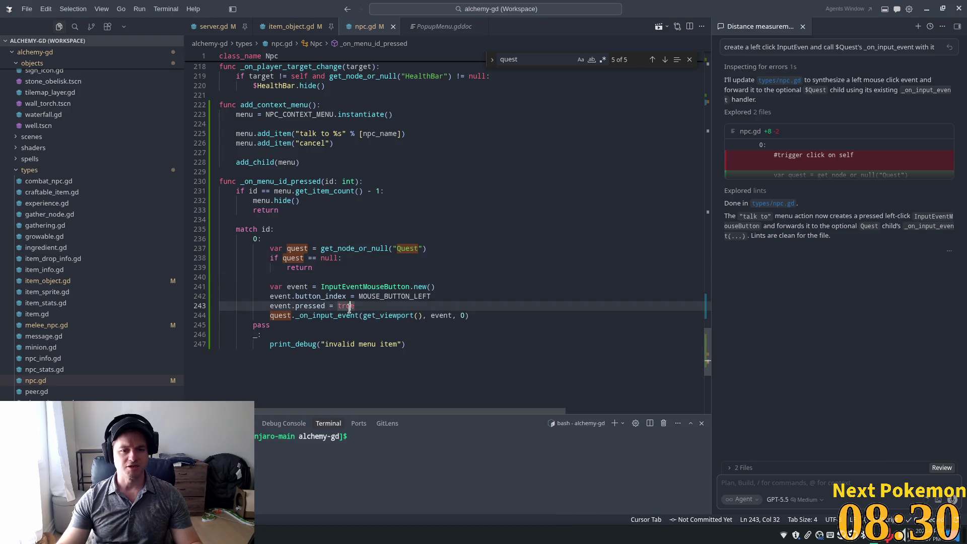
double_click(371, 295)
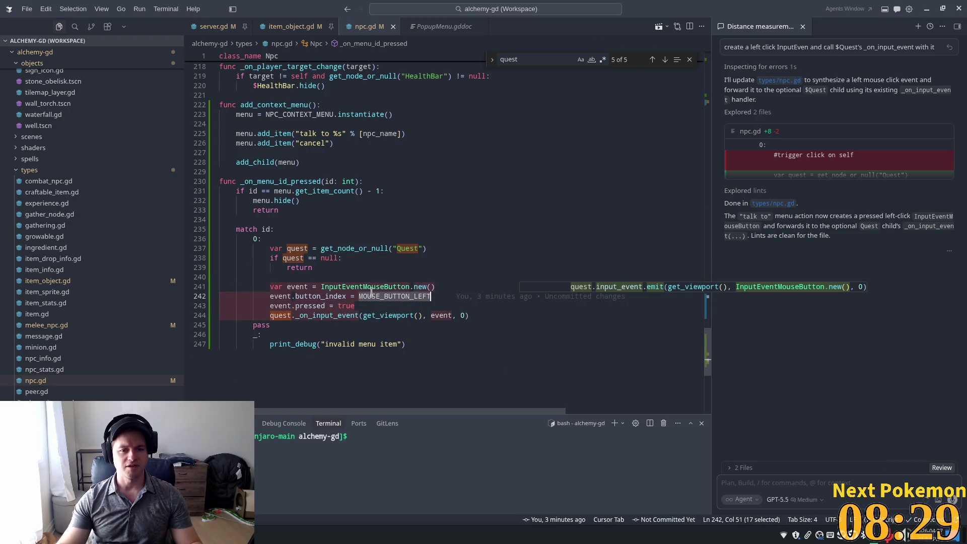
click(322, 305)
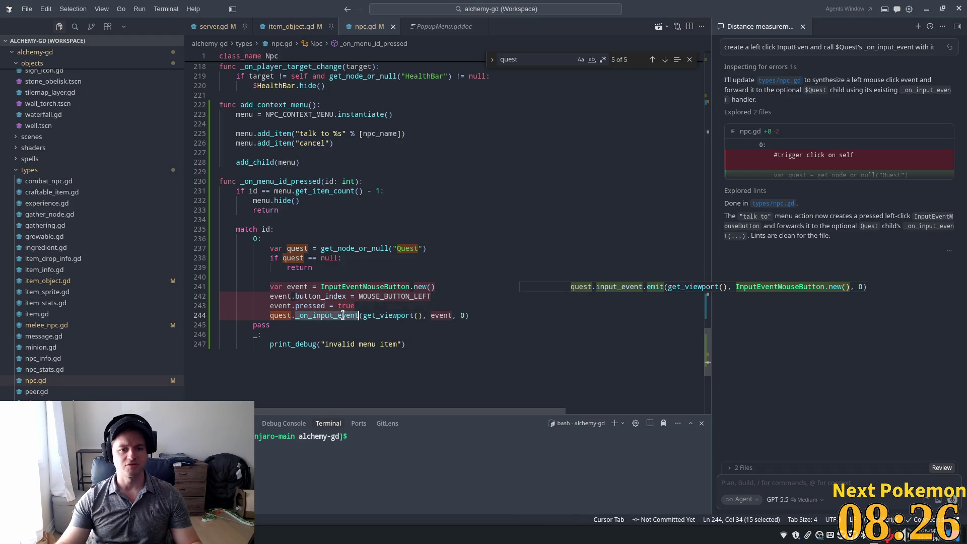
click(351, 296)
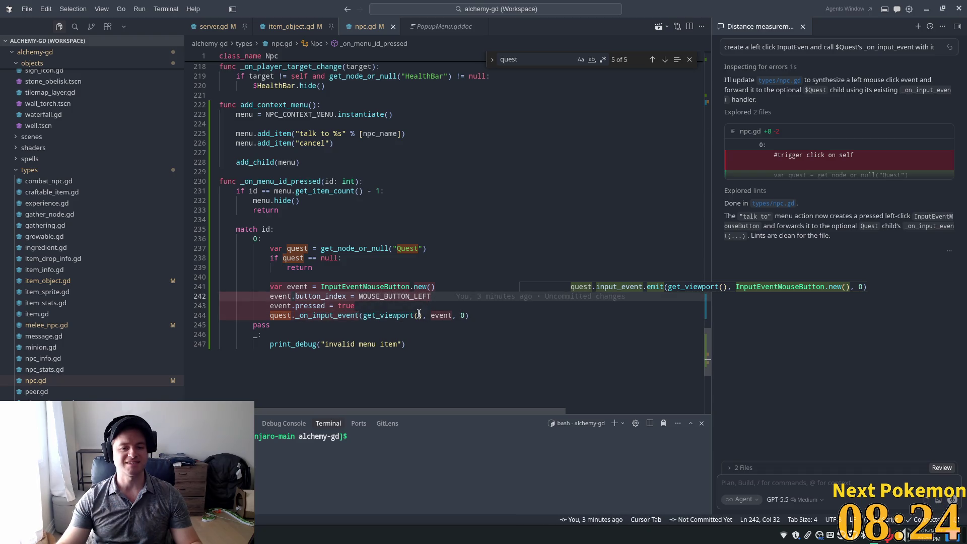
click(440, 315)
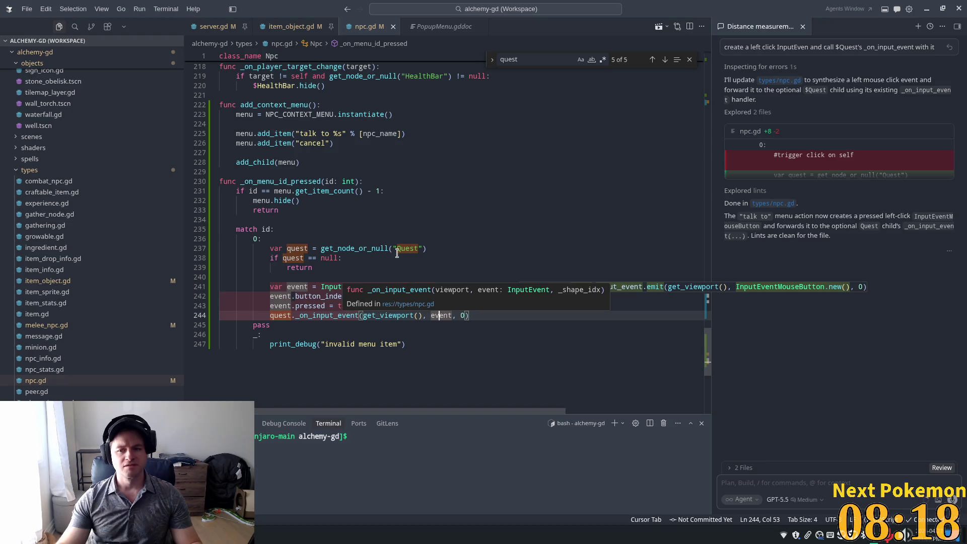
click(415, 229)
click(457, 211)
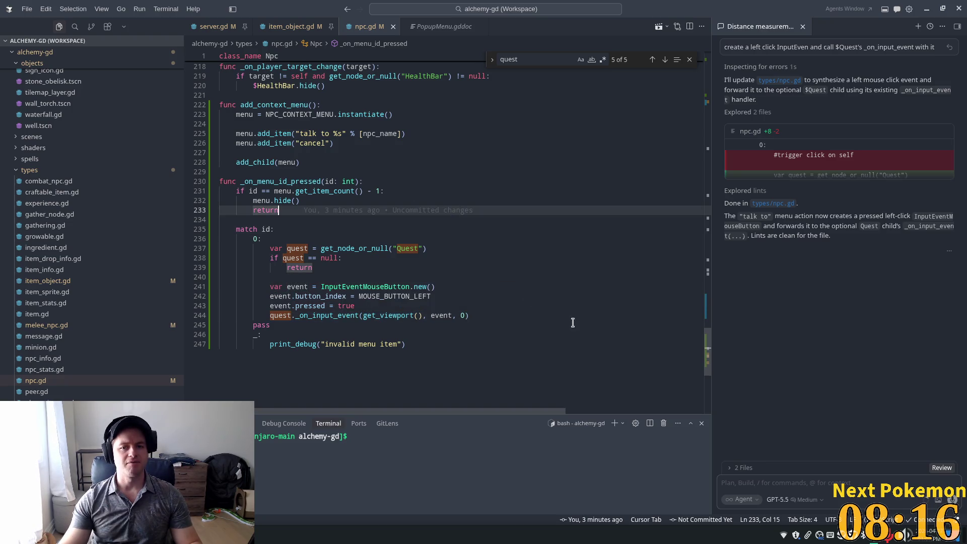
key(alt+Tab)
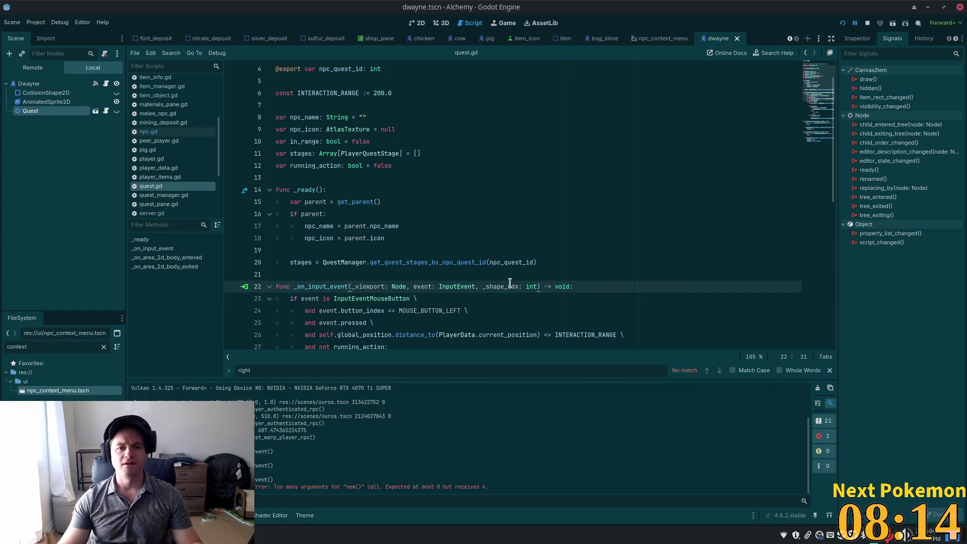
Run the Alchemy project from the Godot toolbar to test the change.
key(alt+Tab)
key(alt+Tab)
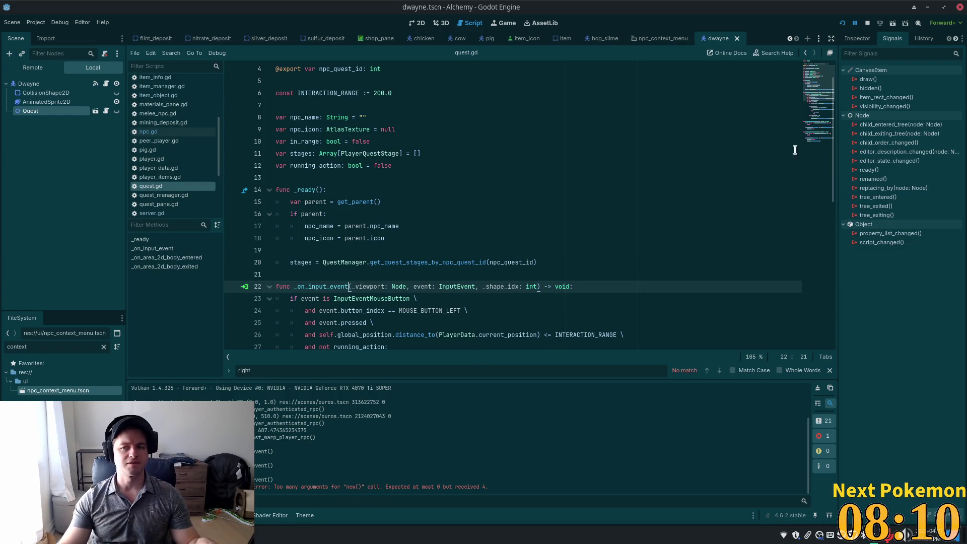
click(842, 23)
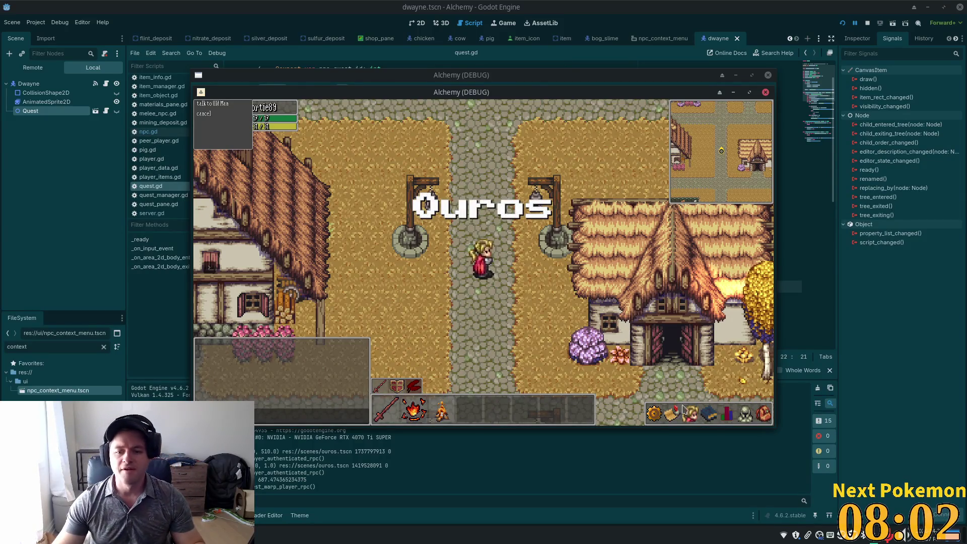
Browse the in-game skills, Quests and Friends panels and move the game window aside.
click(708, 414)
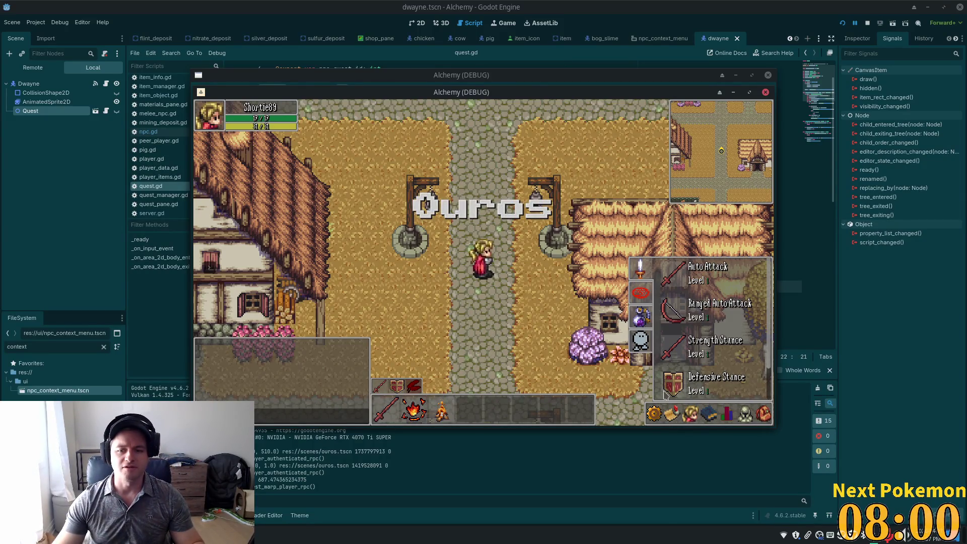
click(674, 417)
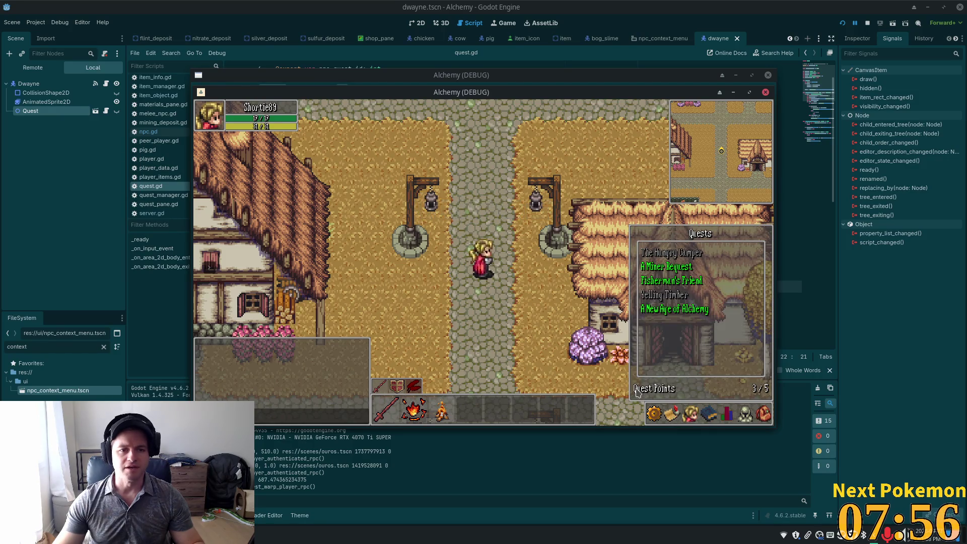
key(Escape)
drag(408, 95, 500, 132)
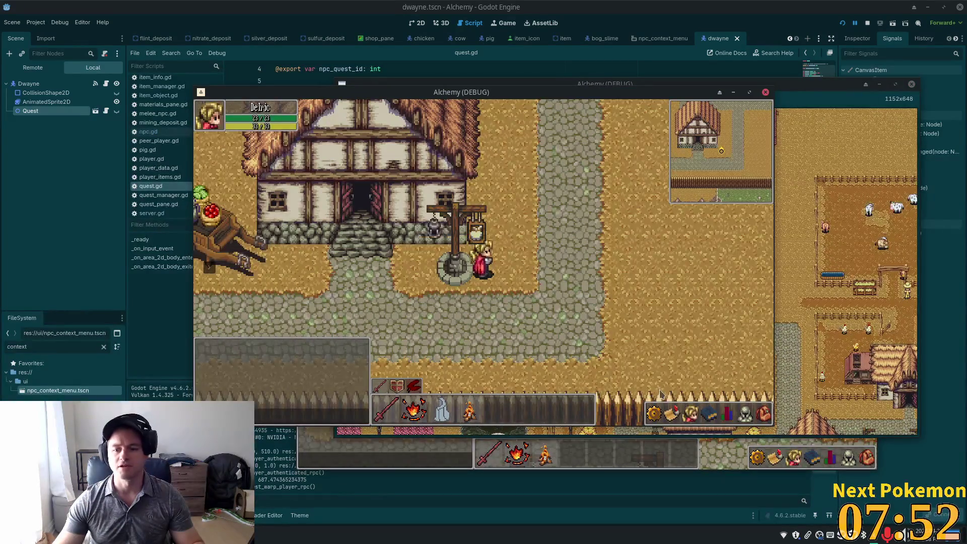
click(653, 414)
click(690, 413)
click(674, 416)
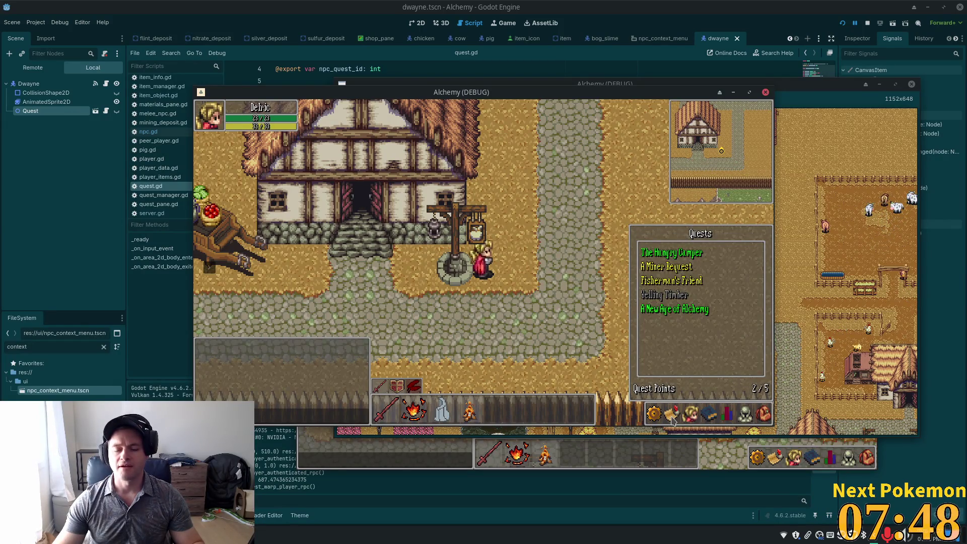
Walk north past the well and east around Ouros, toggling the Friends and Quests panels.
key(w)
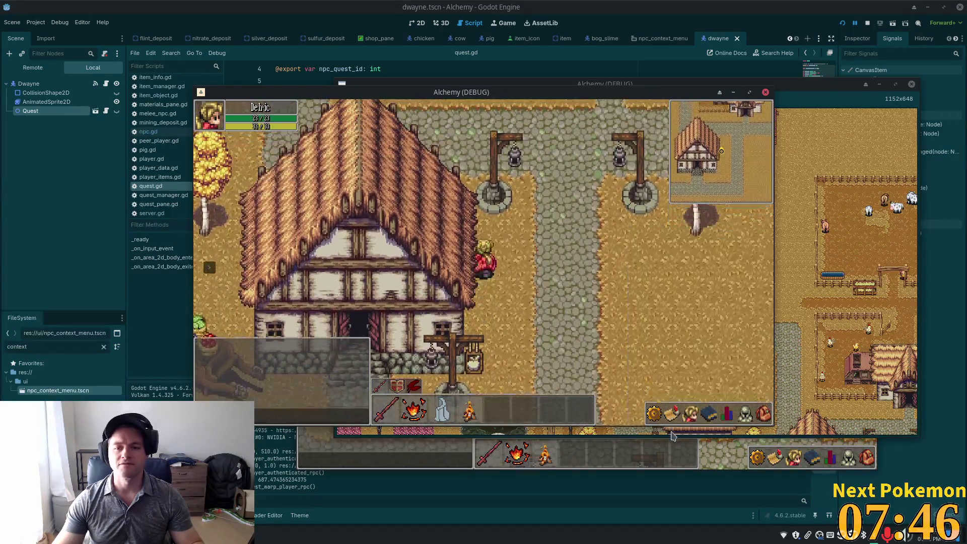
key(Escape)
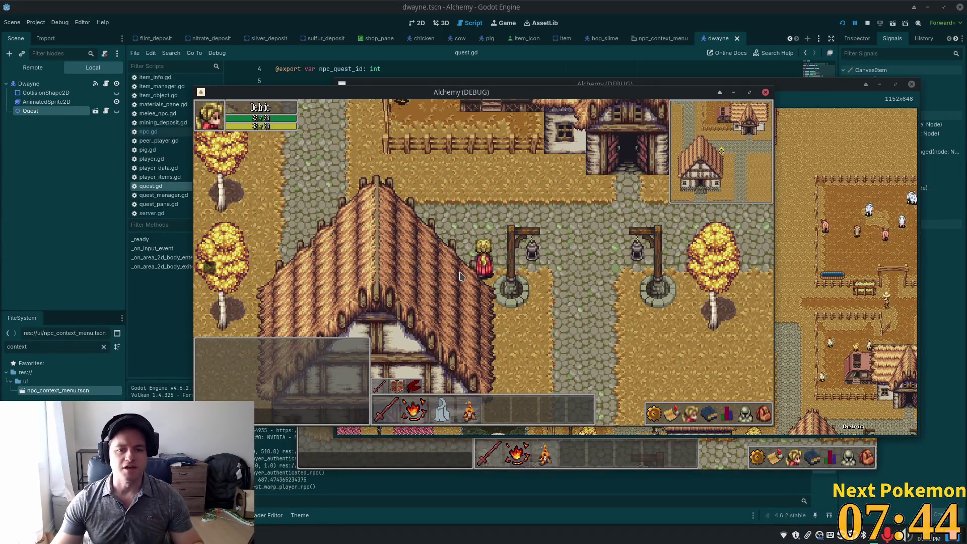
key(d)
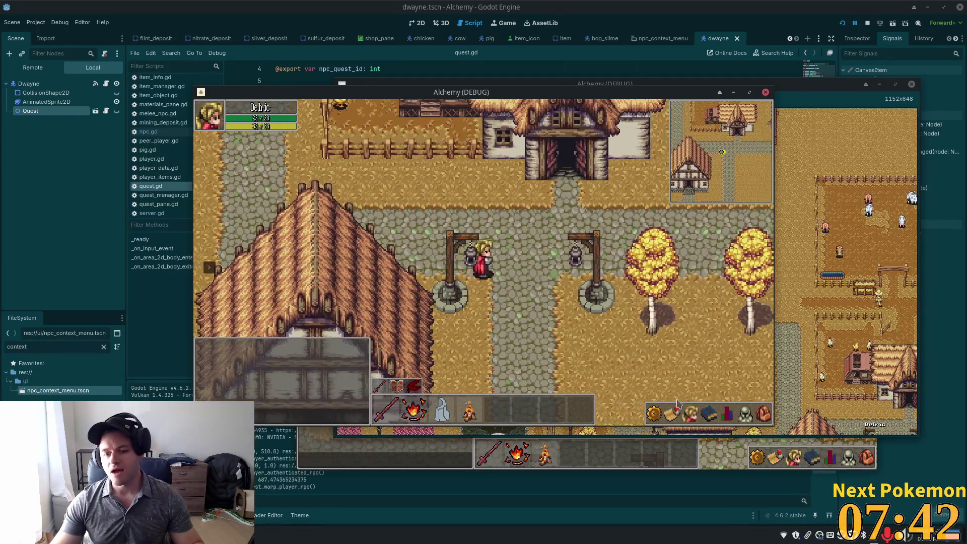
click(689, 413)
click(673, 415)
key(a)
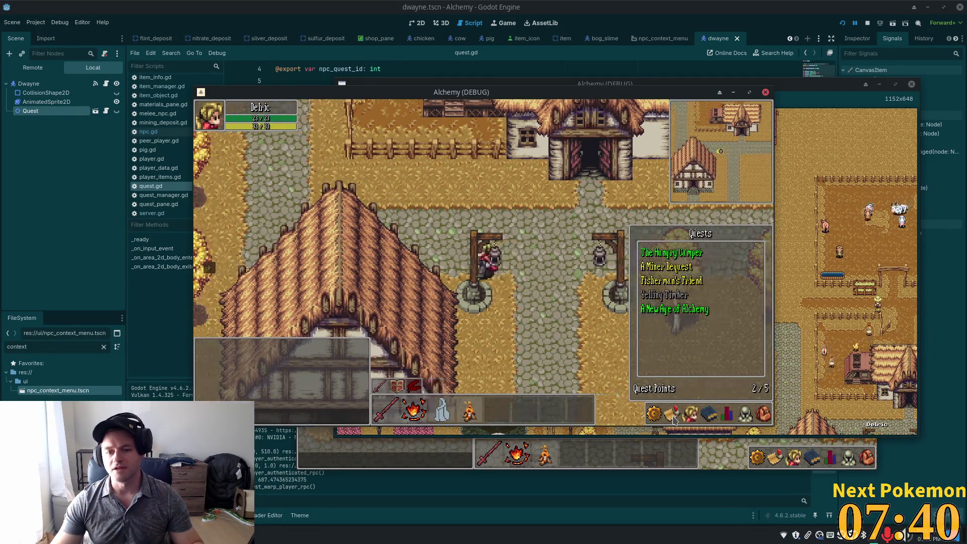
key(Escape)
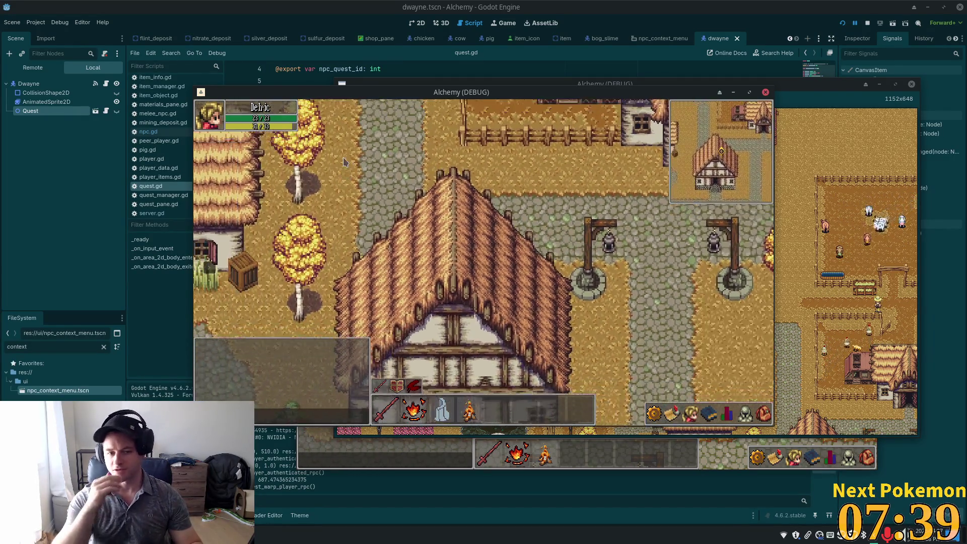
Walk west to the well, south through the gate into the field, and over to Tim.
key(a)
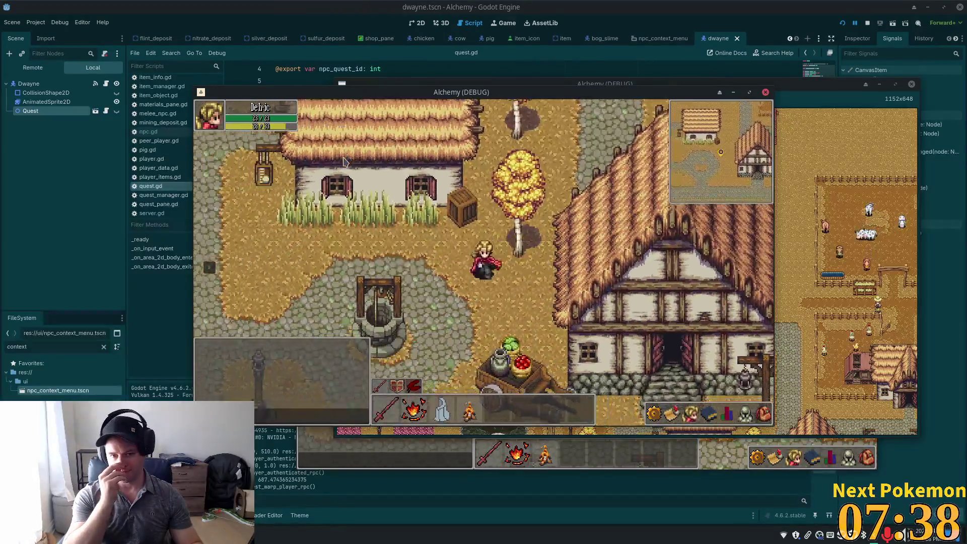
key(s)
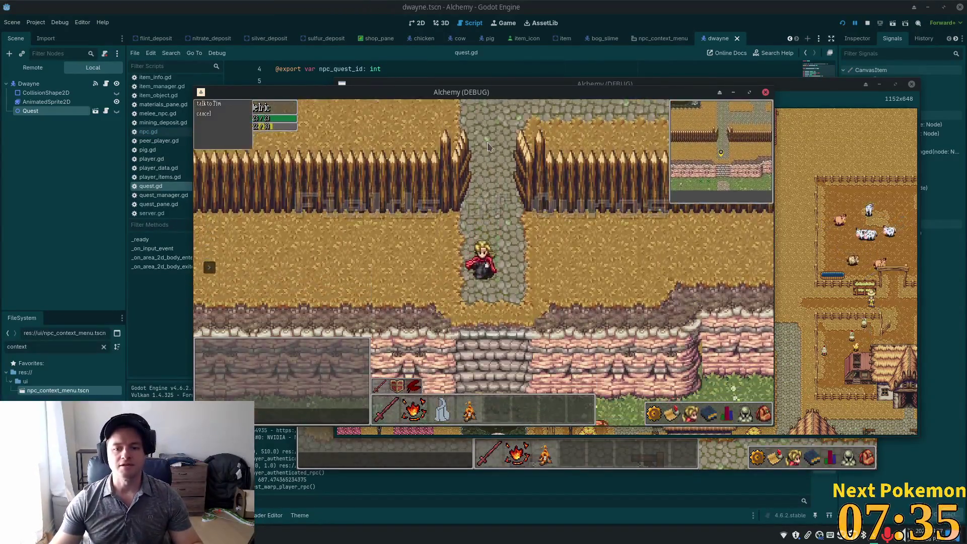
key(s)
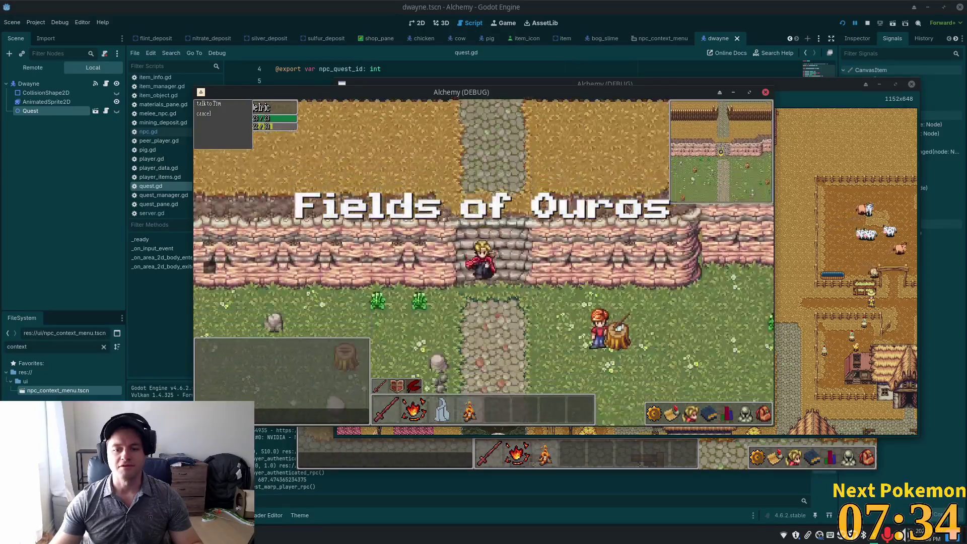
key(d)
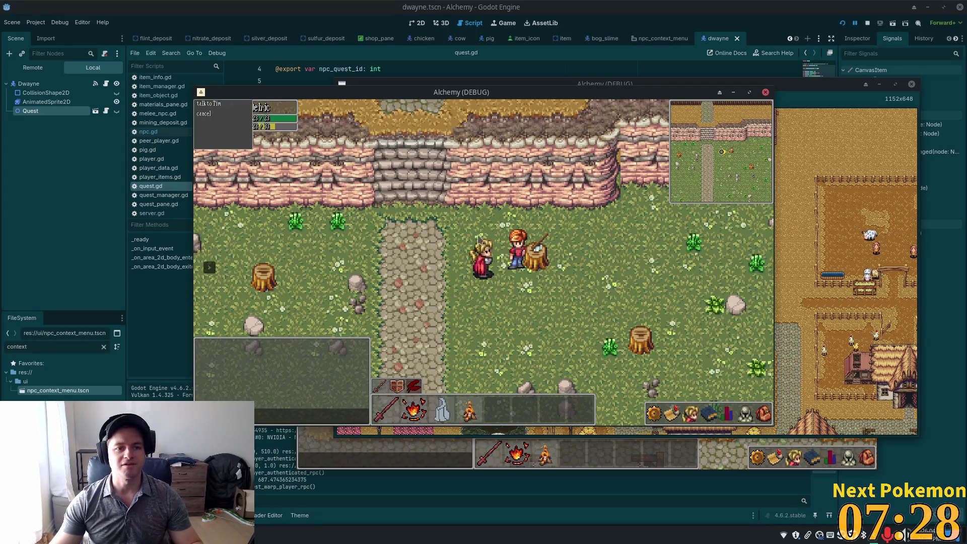
click(208, 111)
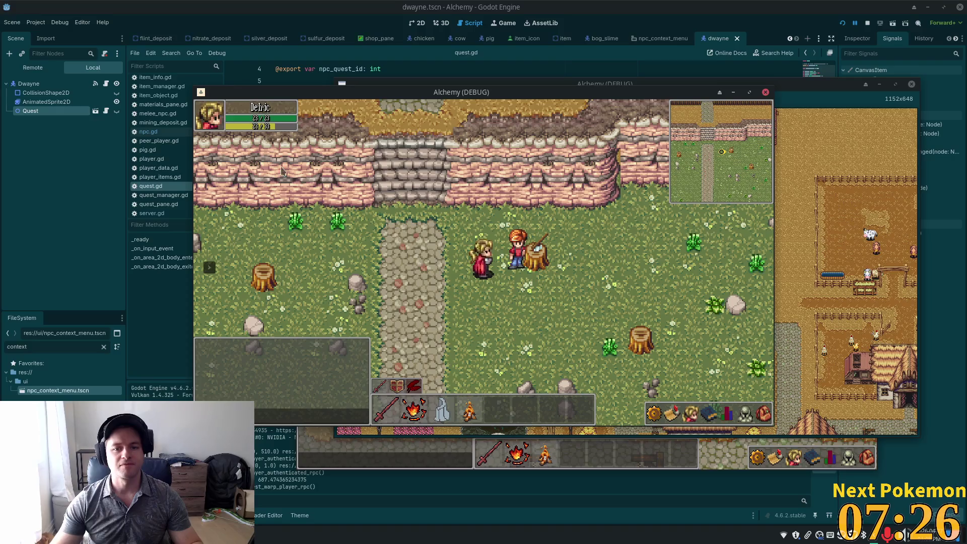
Choose 'talk to Tim' from his context menu and dismiss the dialogue that opens.
right_click(520, 263)
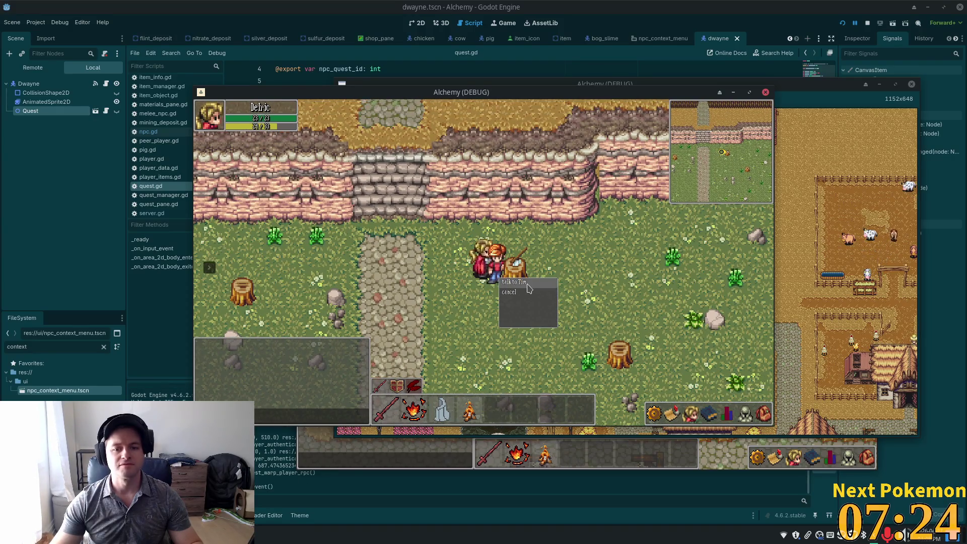
right_click(485, 269)
click(496, 270)
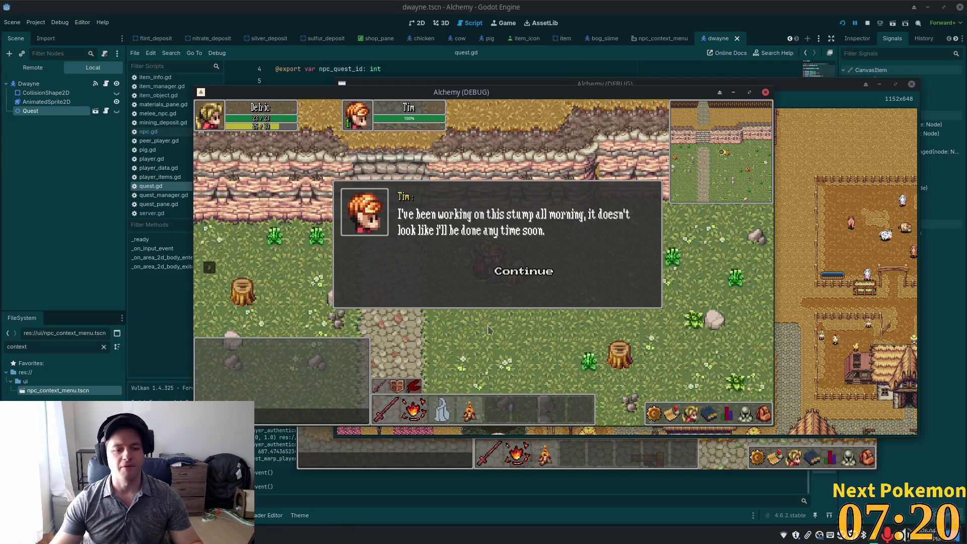
key(Return)
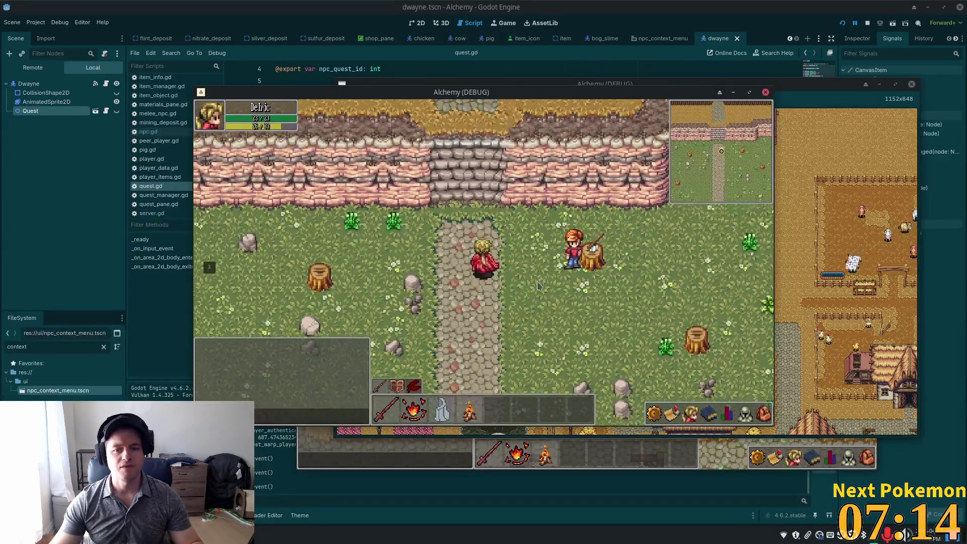
Retry talking to Tim from a distance until his dialogue opens, then close it.
click(491, 267)
right_click(491, 267)
click(492, 267)
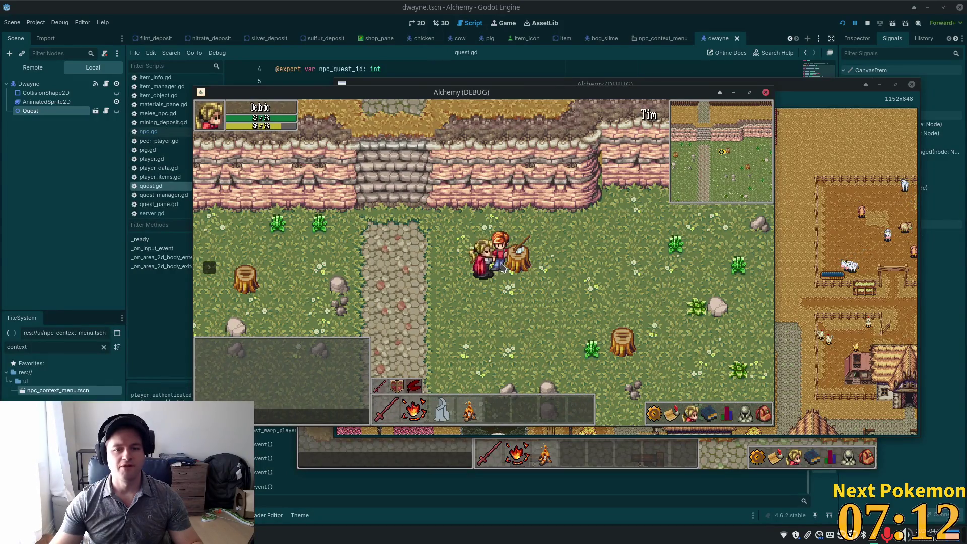
right_click(501, 268)
click(501, 269)
right_click(501, 269)
click(501, 268)
right_click(501, 268)
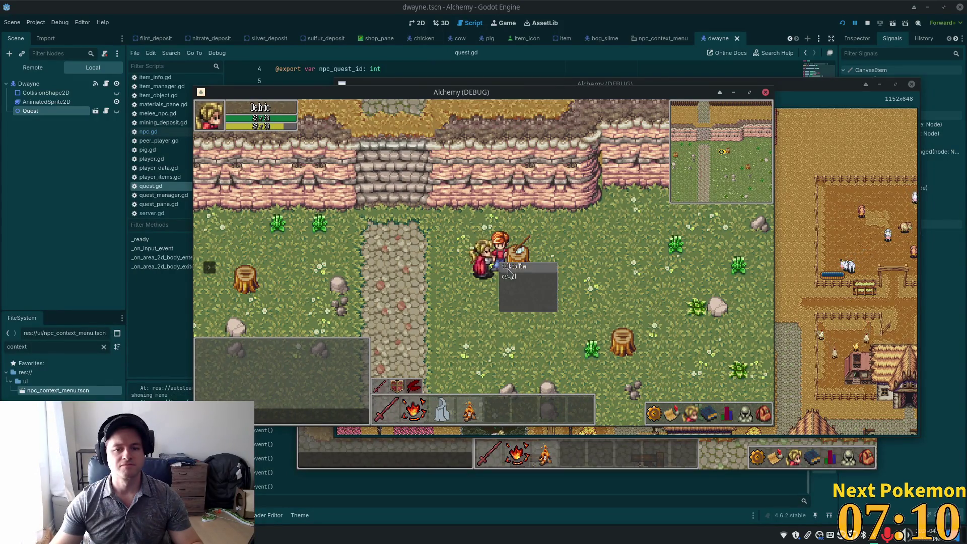
click(503, 269)
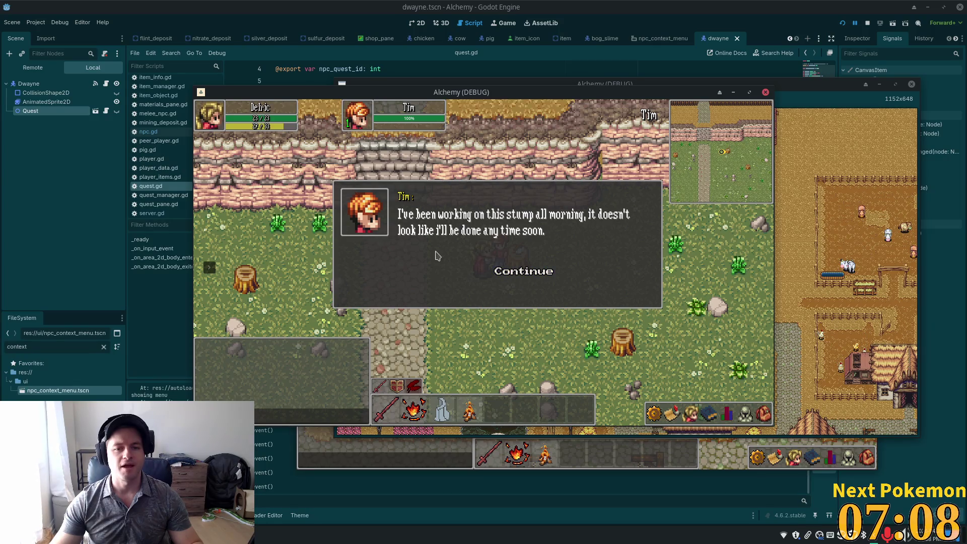
click(523, 271)
Reopen Tim's context menu several times and cancel it.
right_click(497, 254)
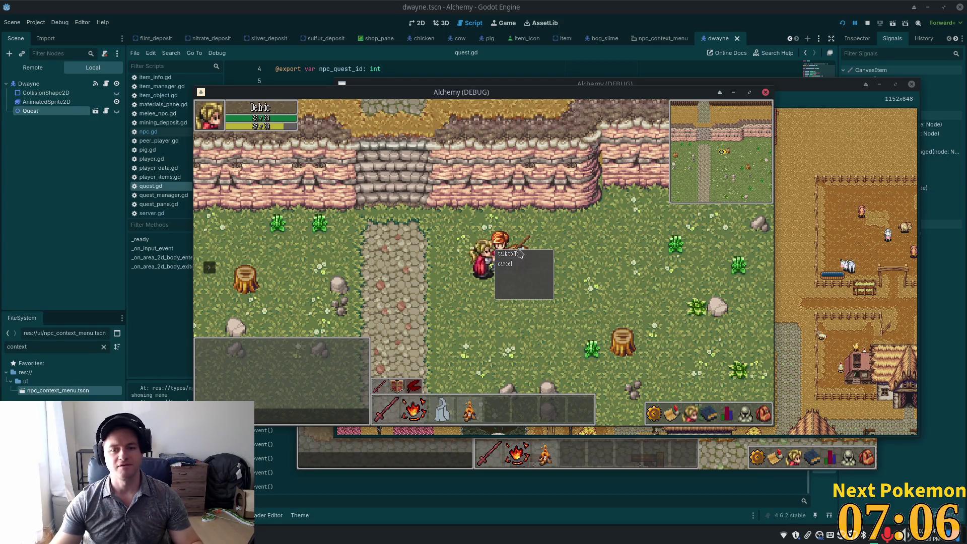
right_click(523, 256)
right_click(527, 262)
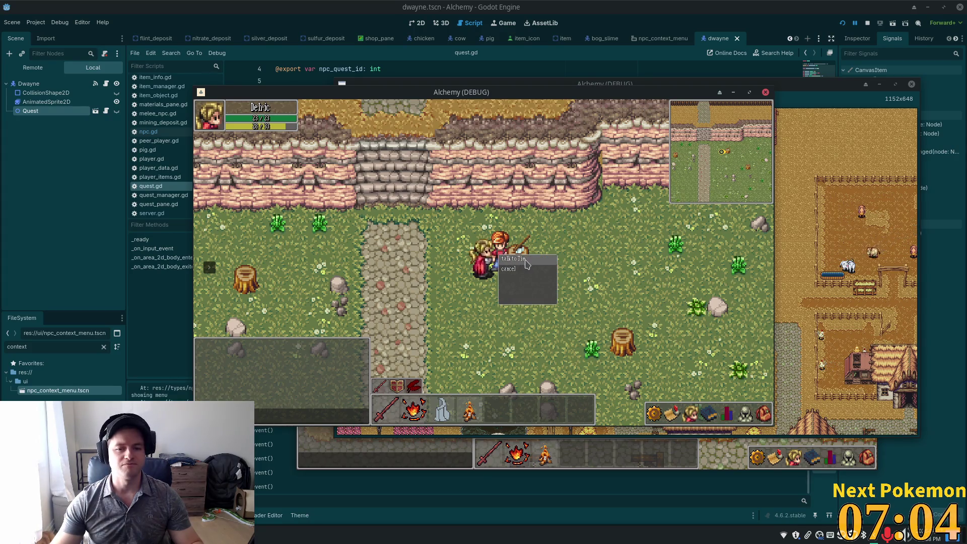
click(516, 276)
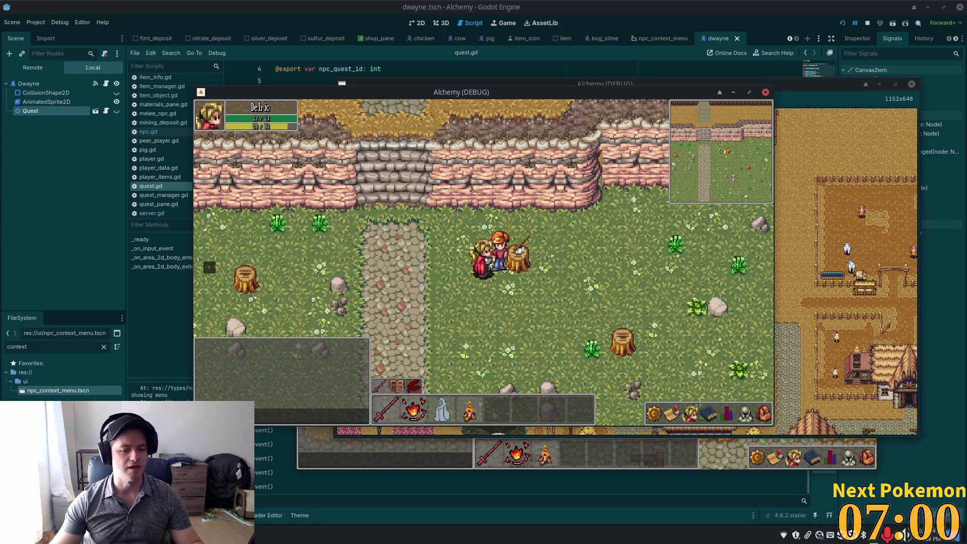
Stop the game with F8 and scroll through quest.gd before returning to npc.gd.
key(F8)
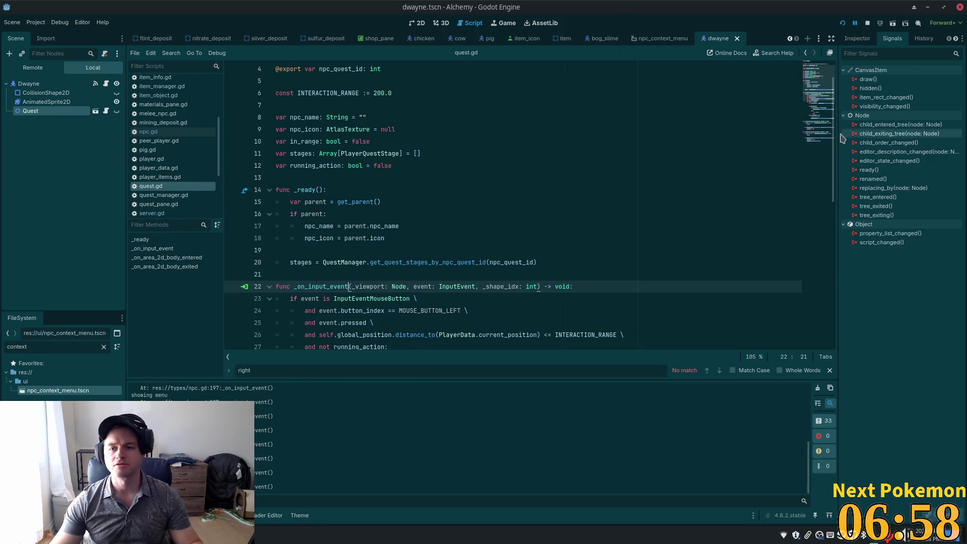
scroll(496, 231, down, 6)
scroll(503, 190, down, 3)
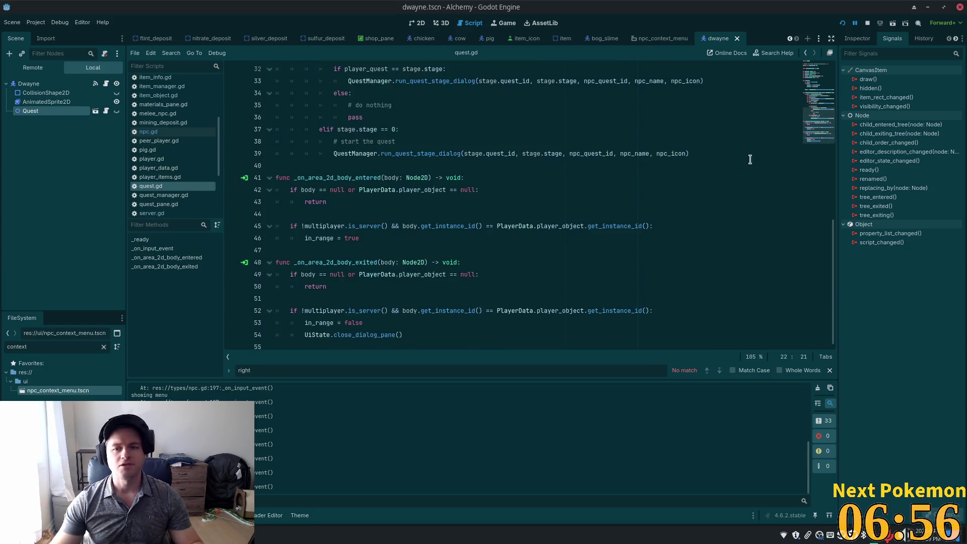
scroll(522, 241, up, 9)
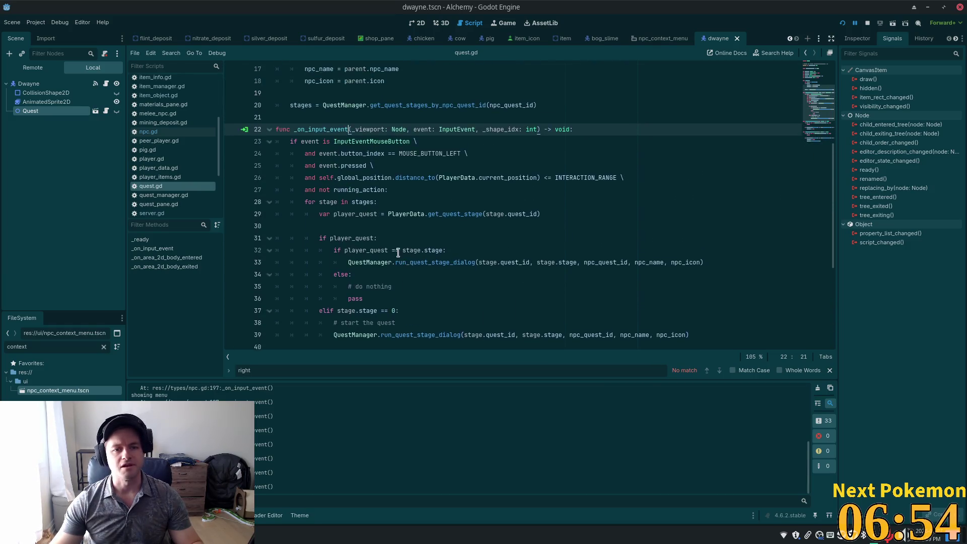
scroll(329, 250, up, 2)
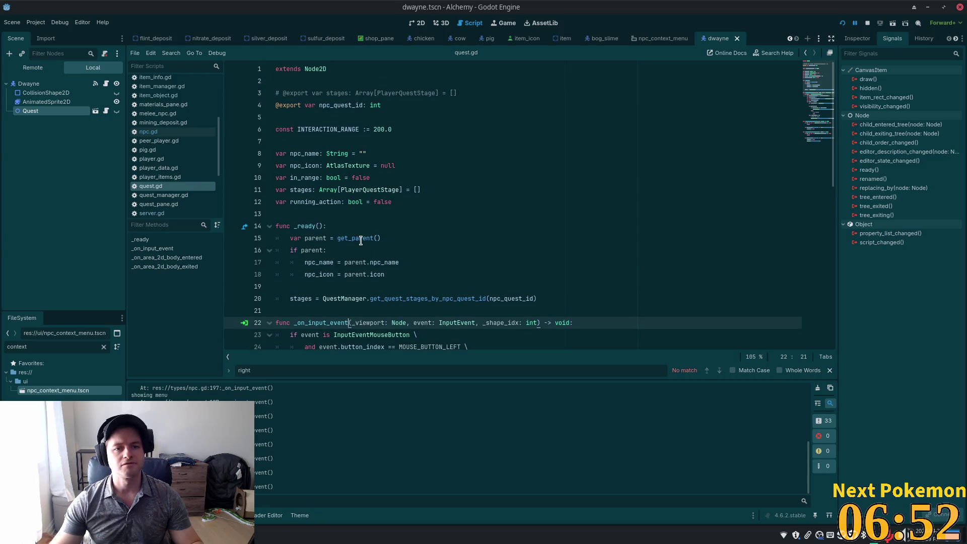
key(alt+Tab)
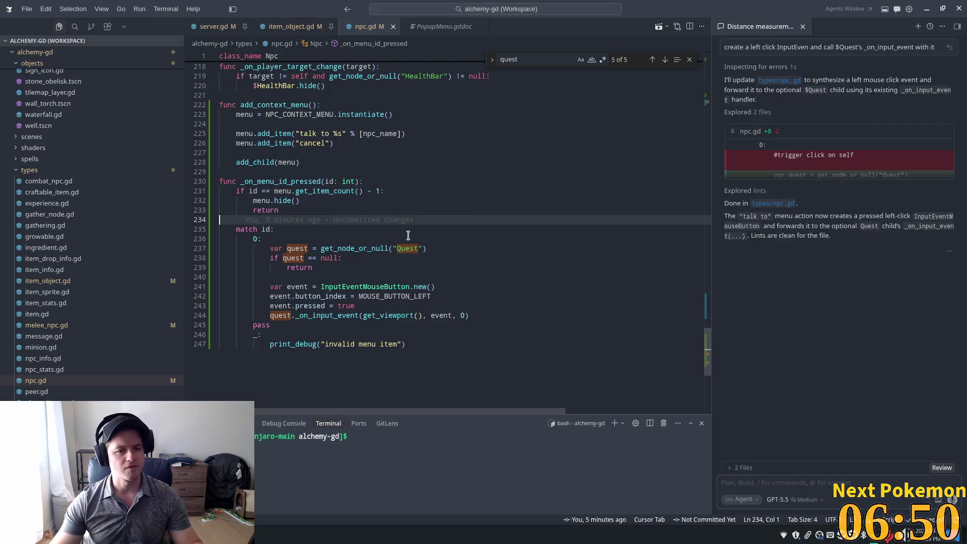
Review add_context_menu's talk to item and the _on_menu_id_pressed function header.
scroll(397, 230, up, 1)
click(287, 182)
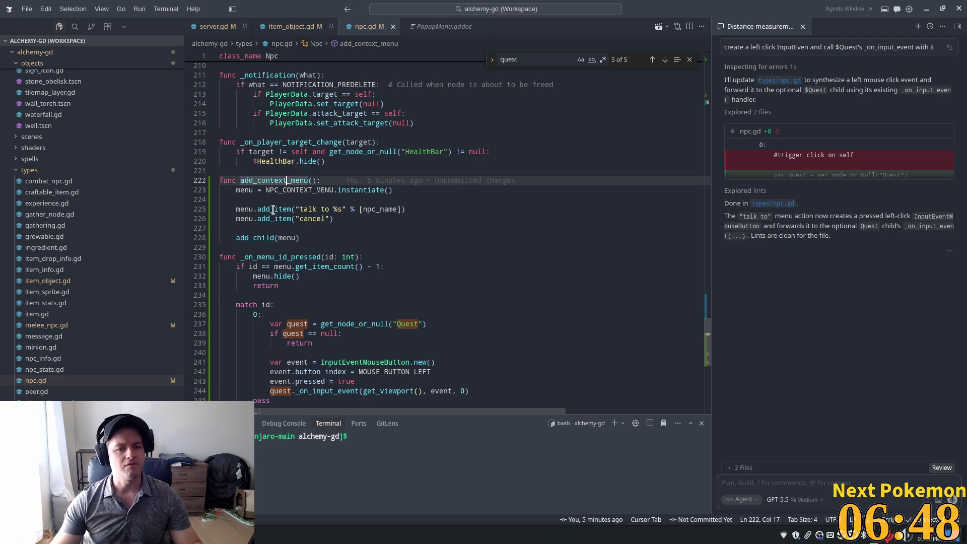
key(Down)
key(Down)
key(Down)
key(Home)
key(Home)
scroll(385, 227, up, 5)
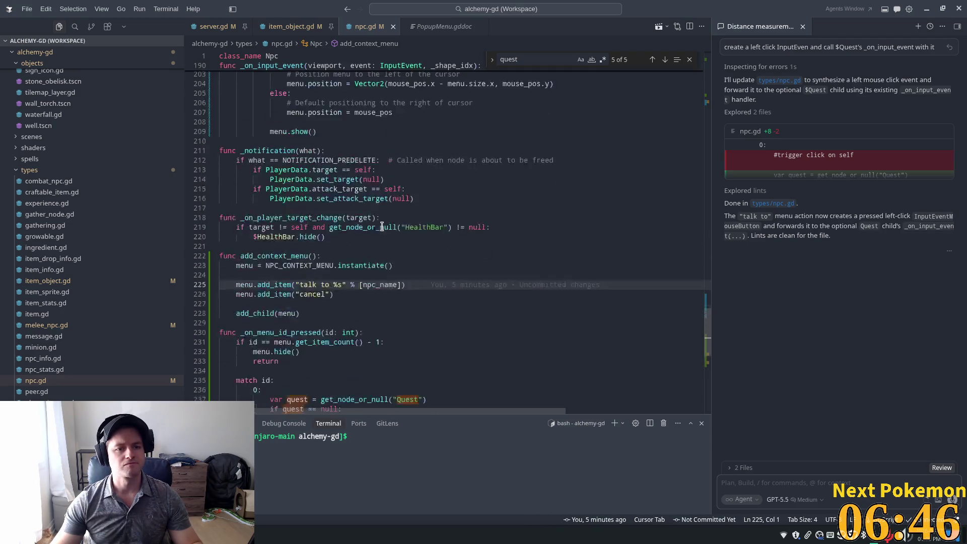
scroll(386, 245, up, 5)
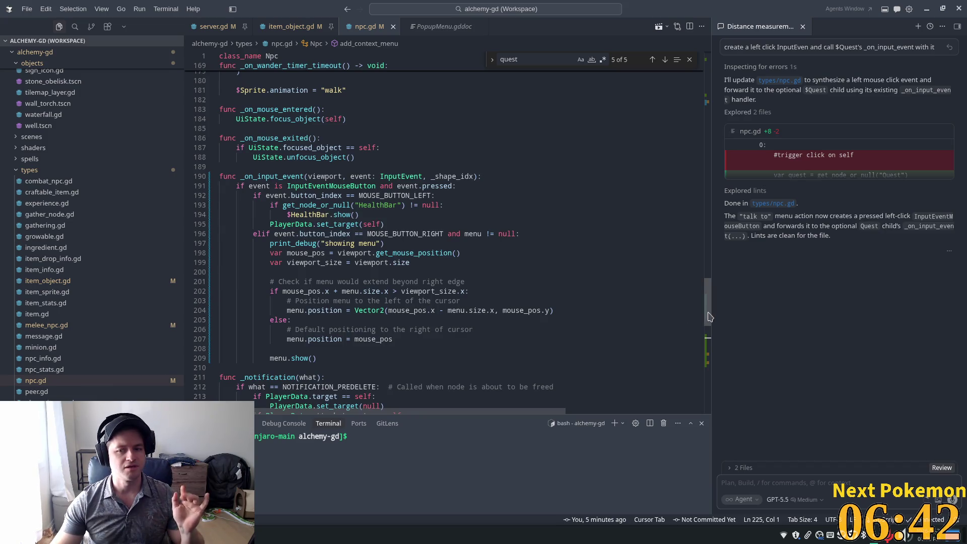
scroll(279, 241, down, 10)
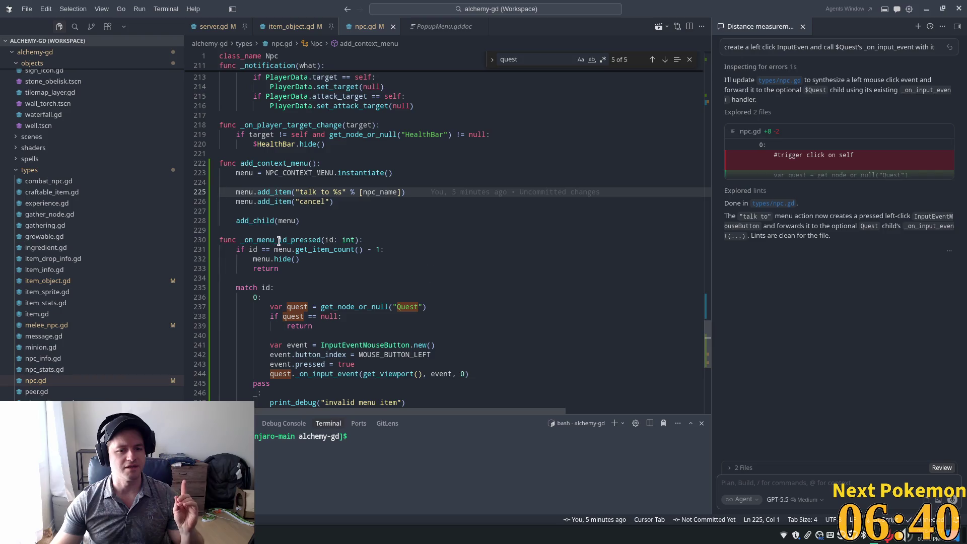
triple_click(278, 241)
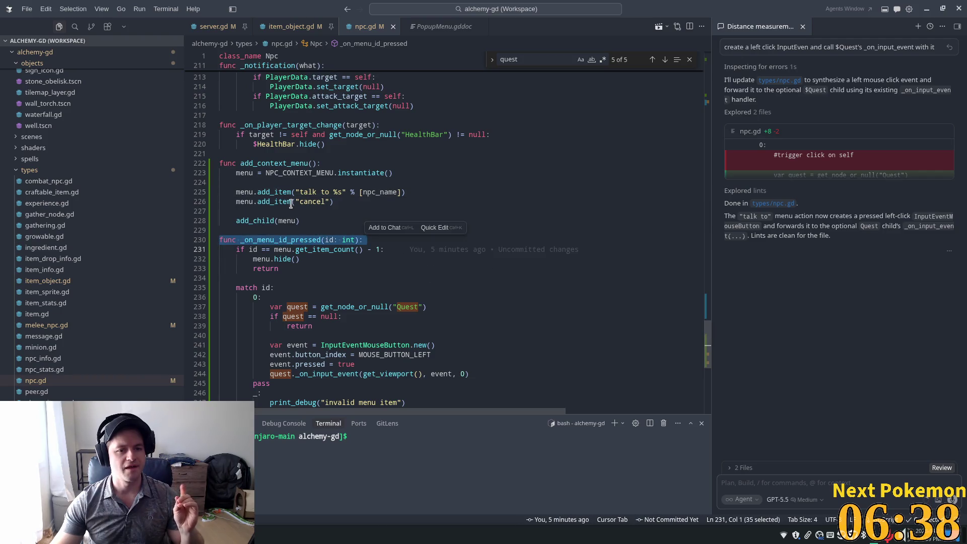
Connect the menu's id_pressed signal after add_child(menu) and replace pass with menu.hide().
click(298, 220)
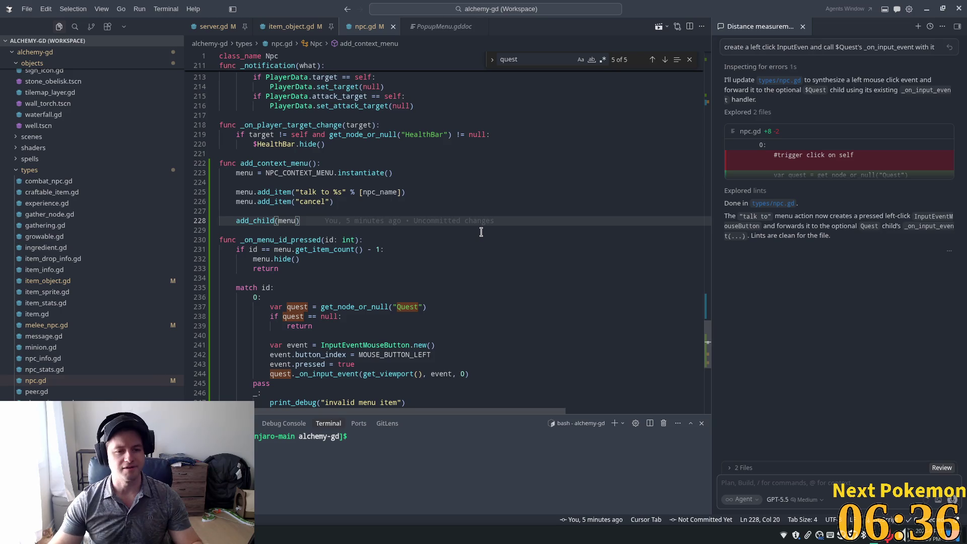
key(Return)
key(Return)
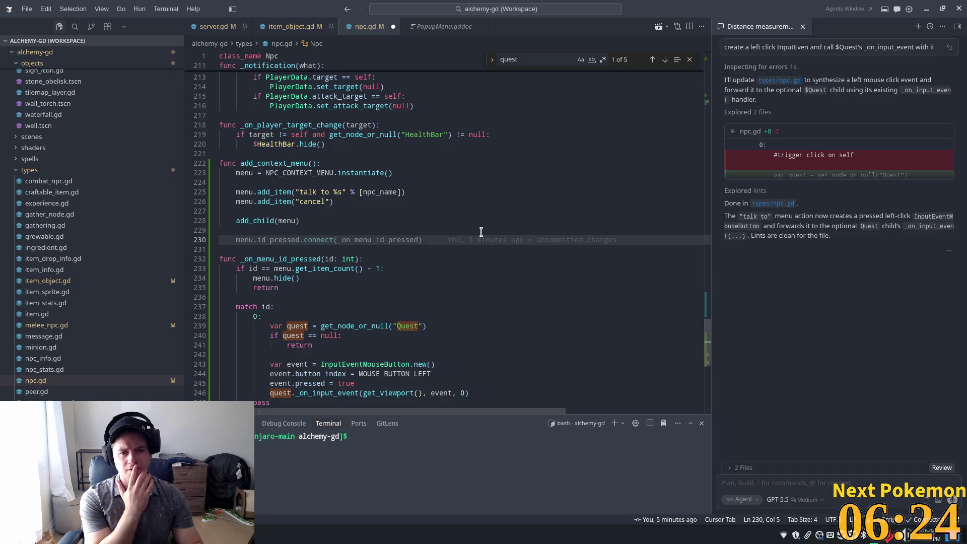
key(End)
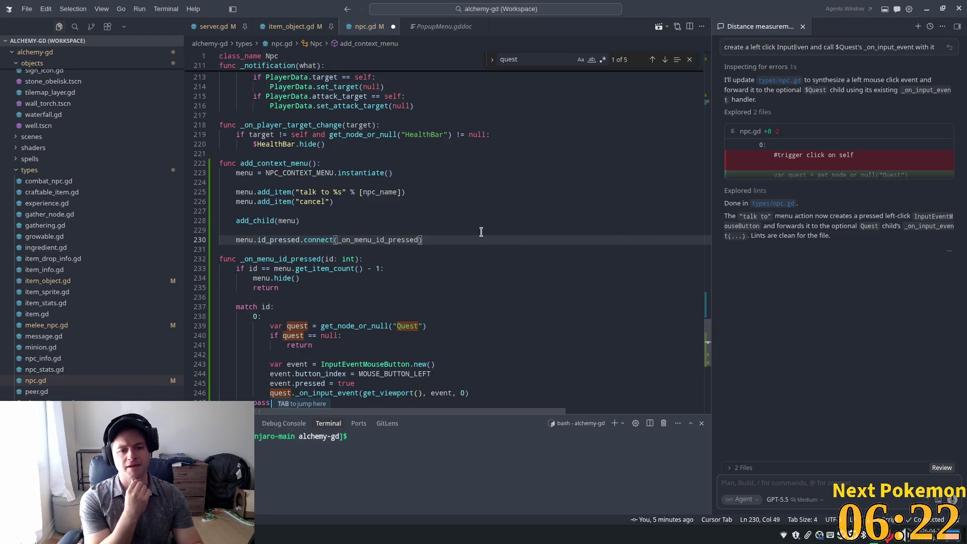
scroll(481, 232, down, 3)
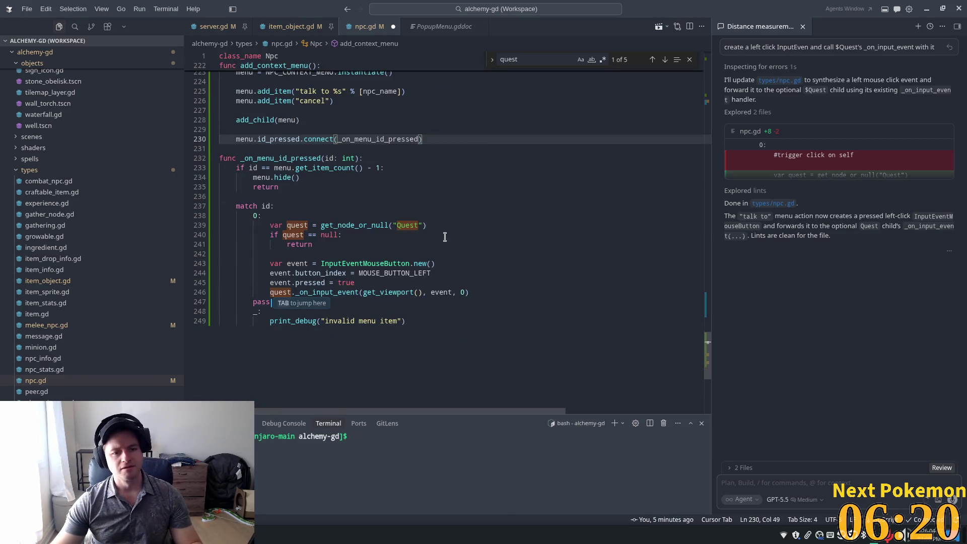
click(416, 301)
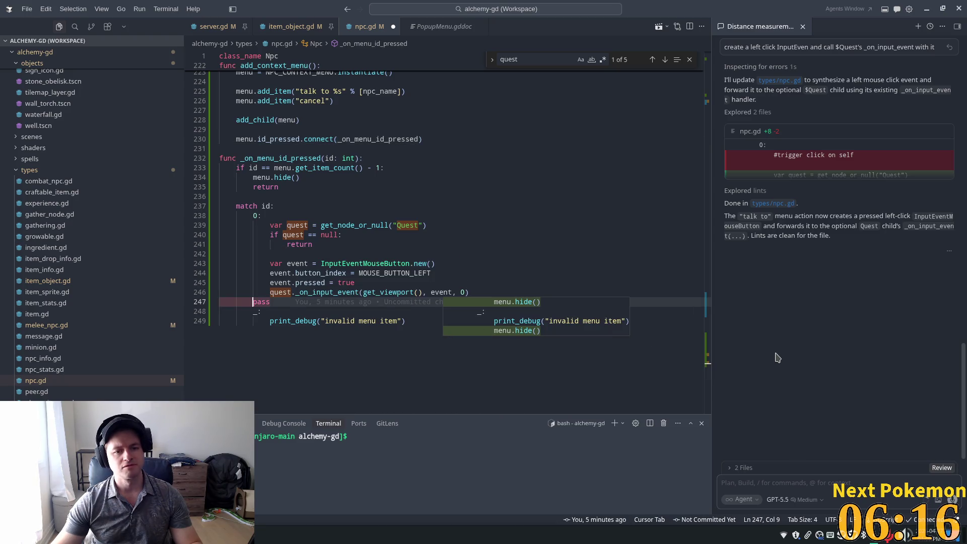
key(Tab)
Inspect match case 0 and the print_debug line, then select the invalid menu item fallback branch.
click(456, 217)
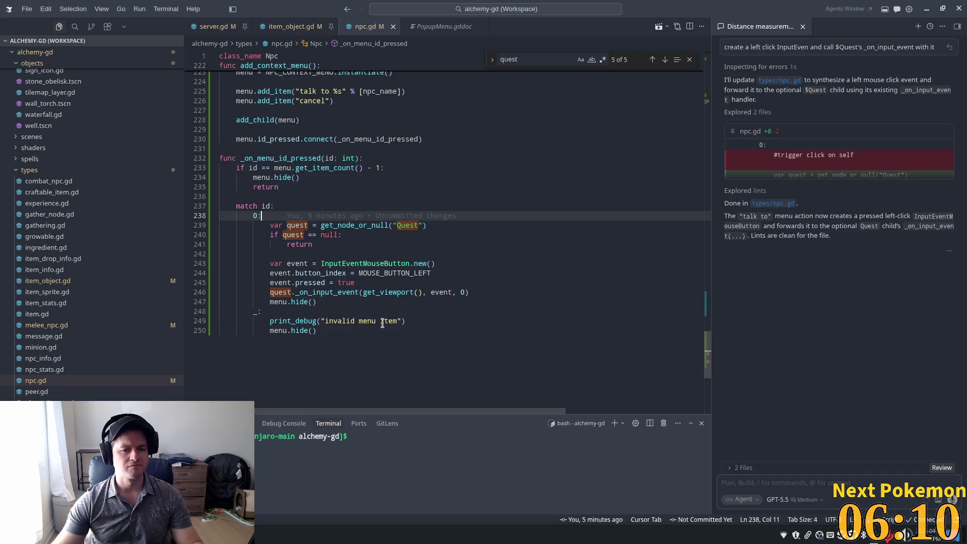
click(311, 320)
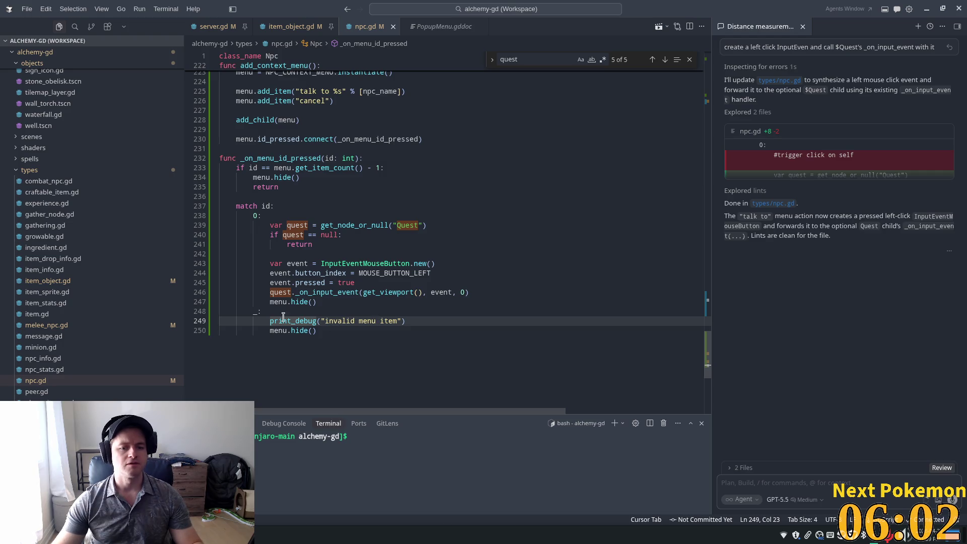
drag(369, 334, 203, 316)
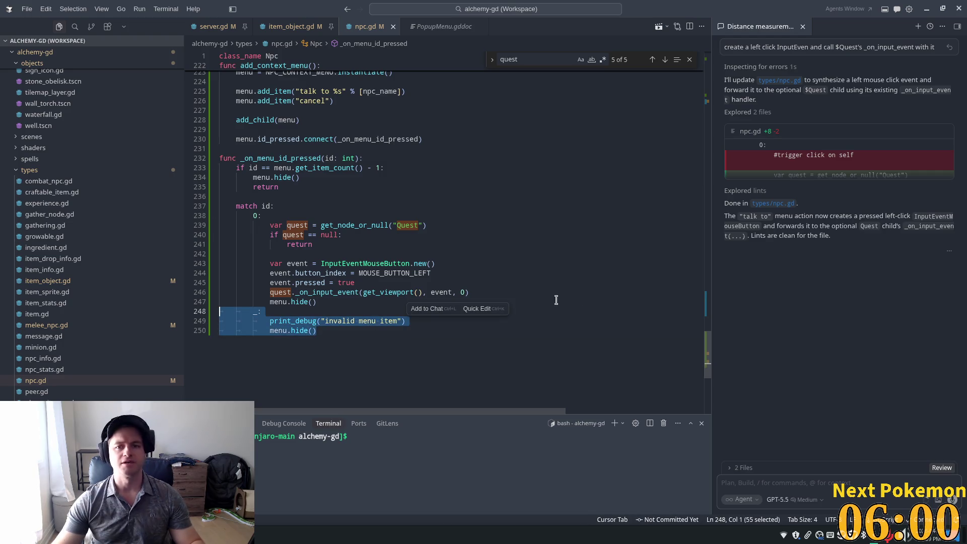
key(alt+Tab)
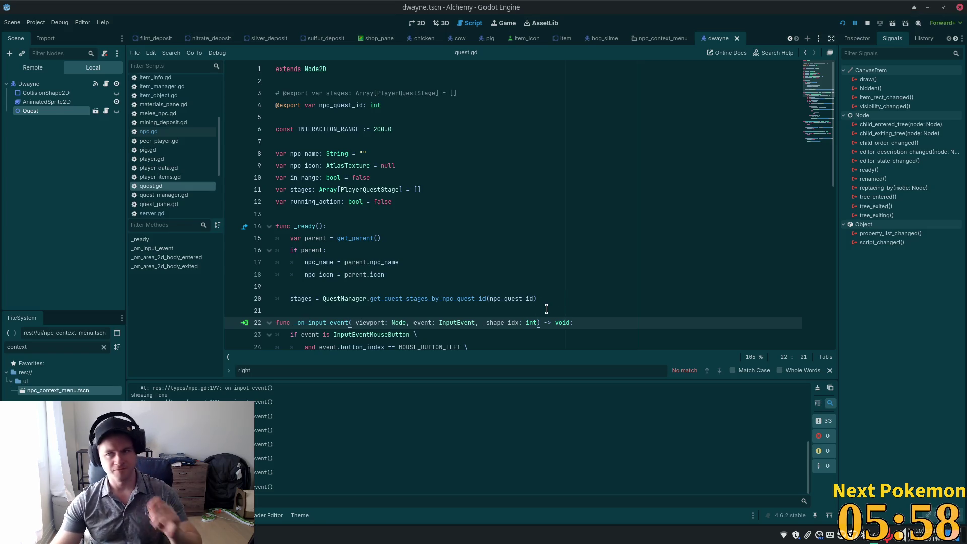
Run the game, log into Ouros town and walk south into the Fields of Ouros.
click(846, 22)
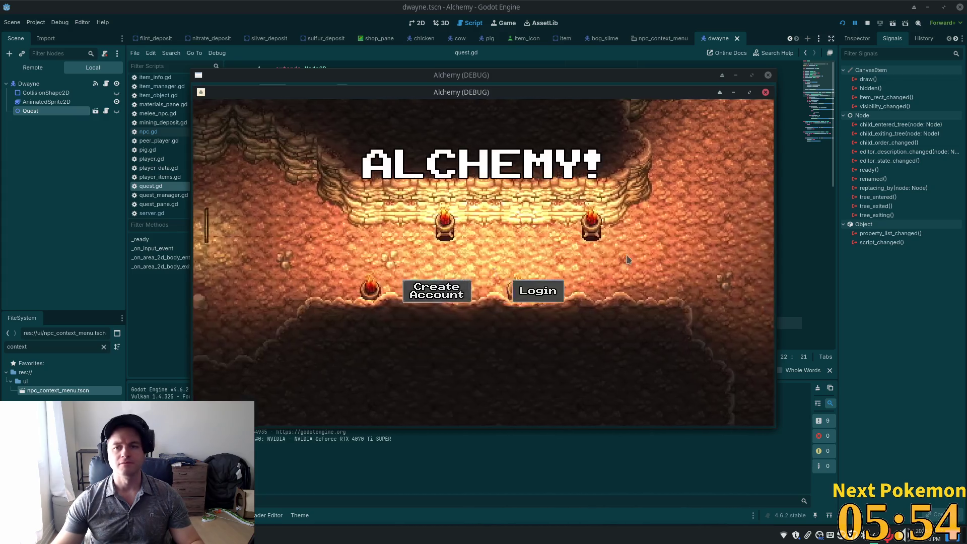
drag(469, 91, 294, 48)
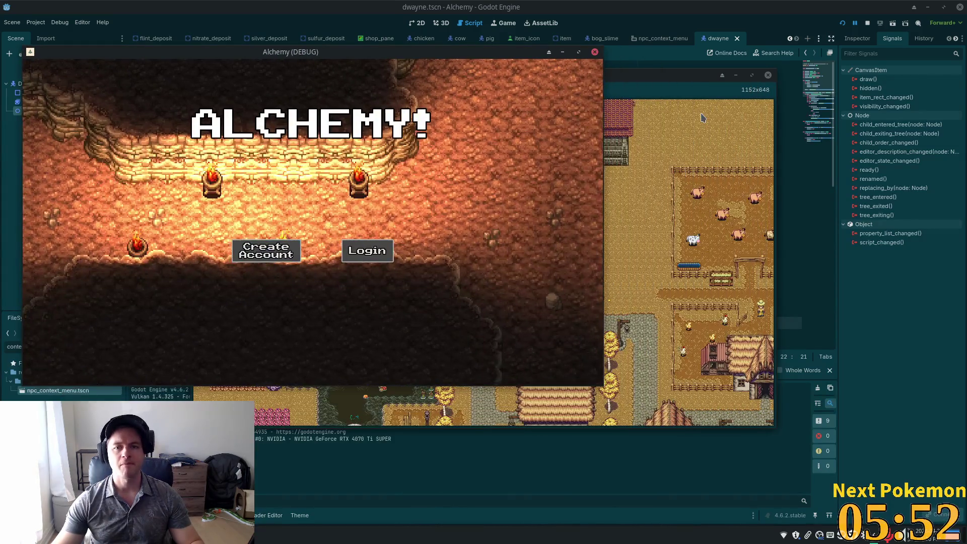
click(367, 250)
click(483, 372)
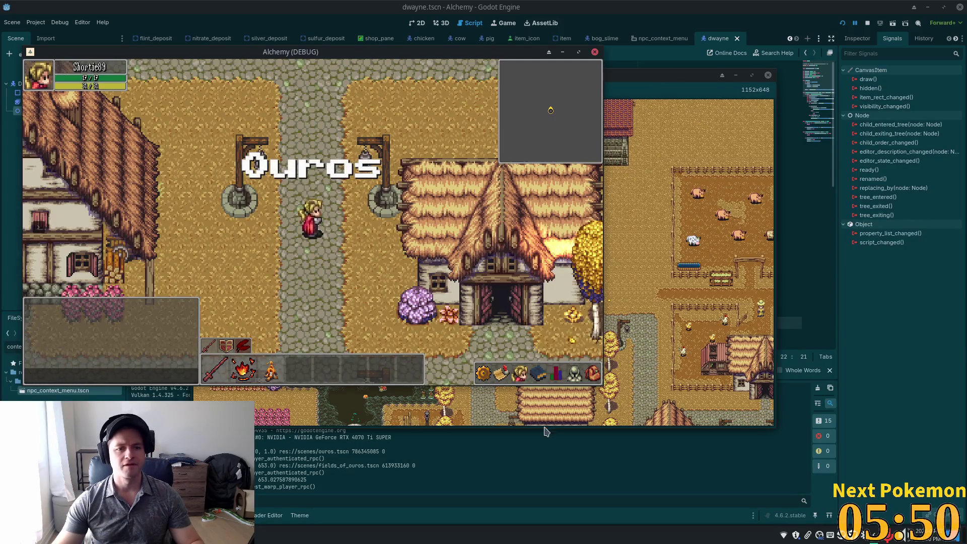
key(s)
click(501, 373)
key(s)
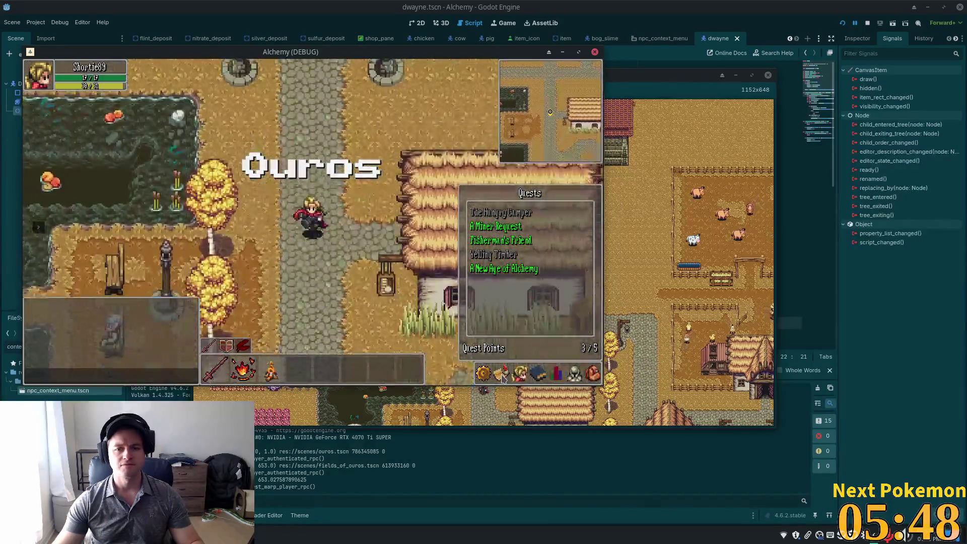
click(501, 373)
key(s)
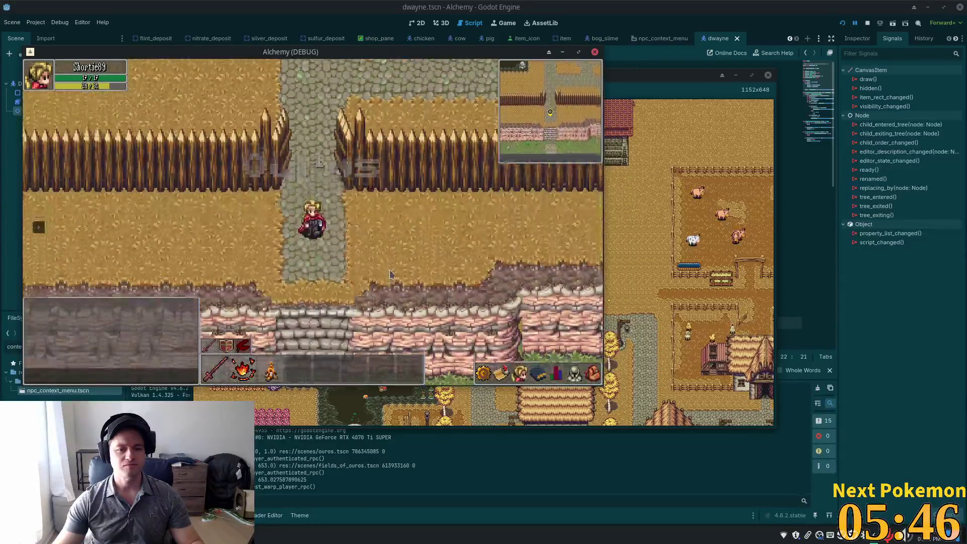
Talk to Tim from his context menu, close his dialogue, then head back north to the editor.
right_click(363, 250)
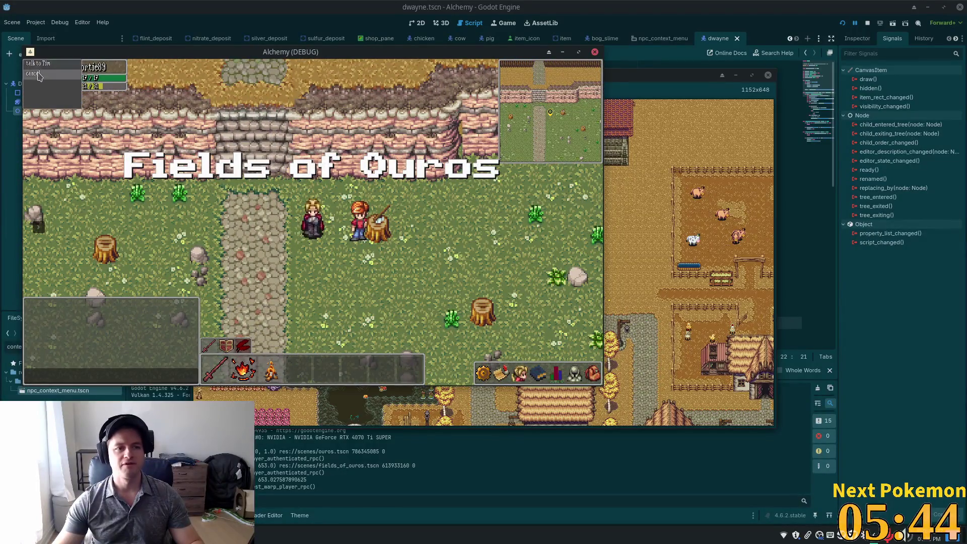
right_click(361, 222)
click(373, 227)
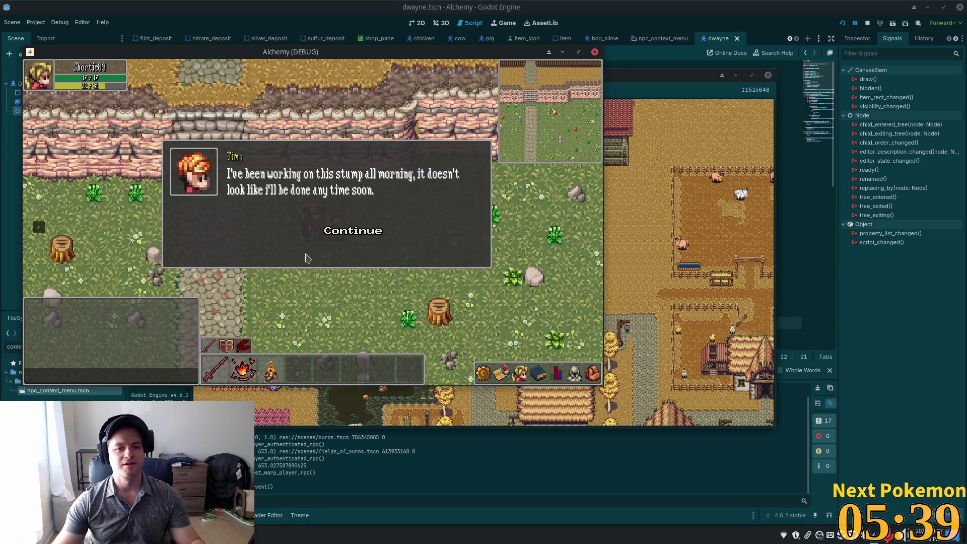
click(306, 258)
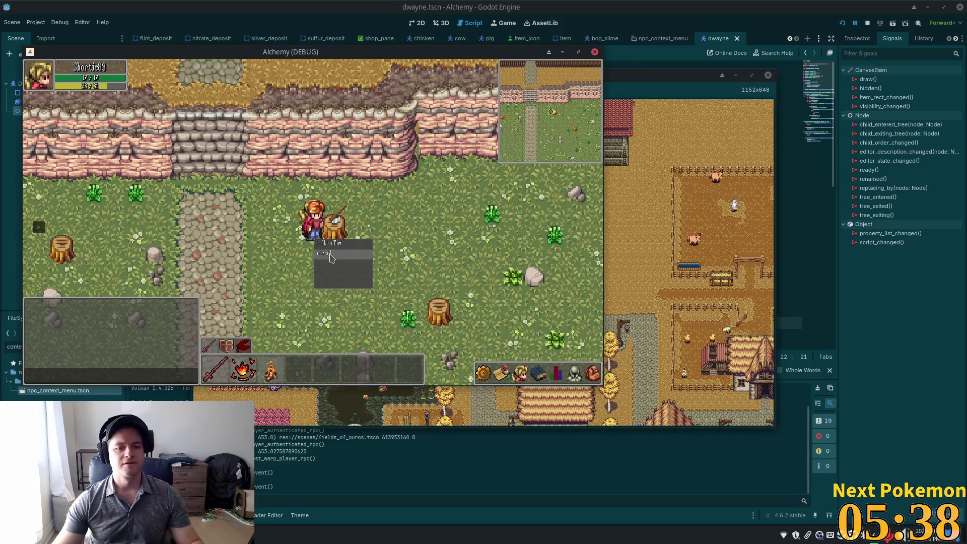
key(Left)
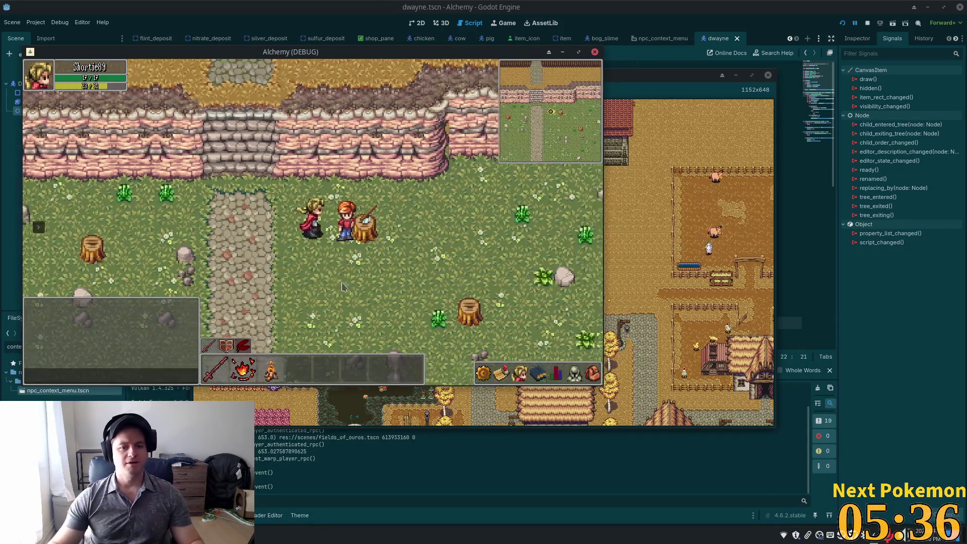
right_click(353, 240)
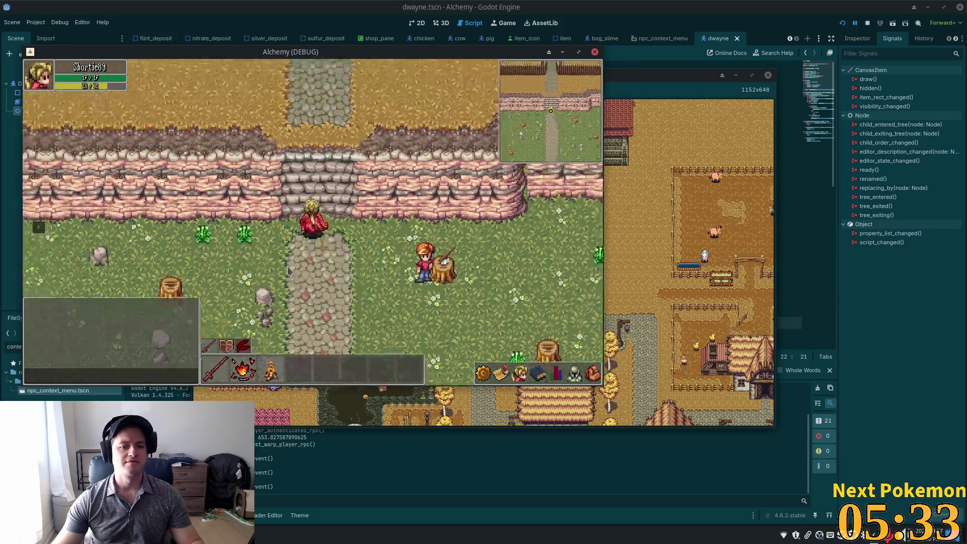
key(Up)
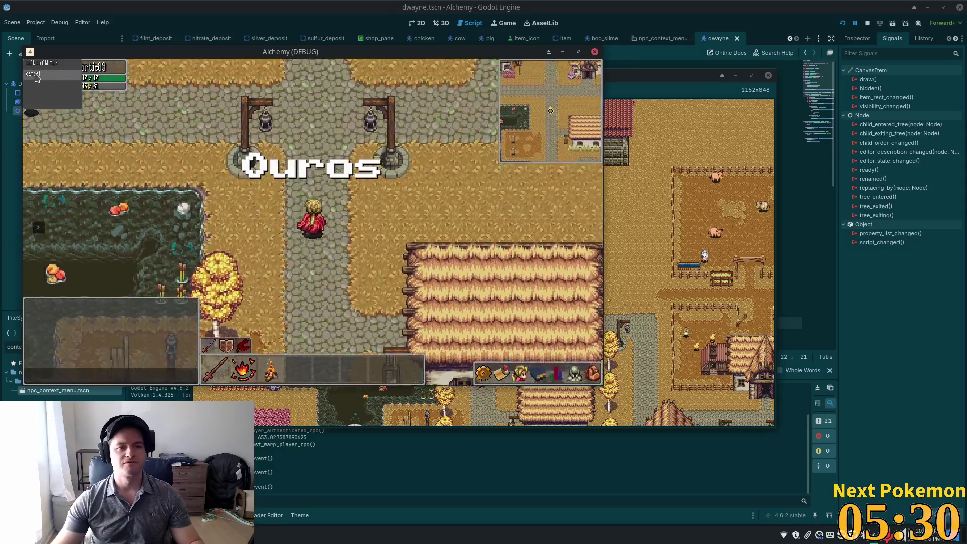
click(689, 4)
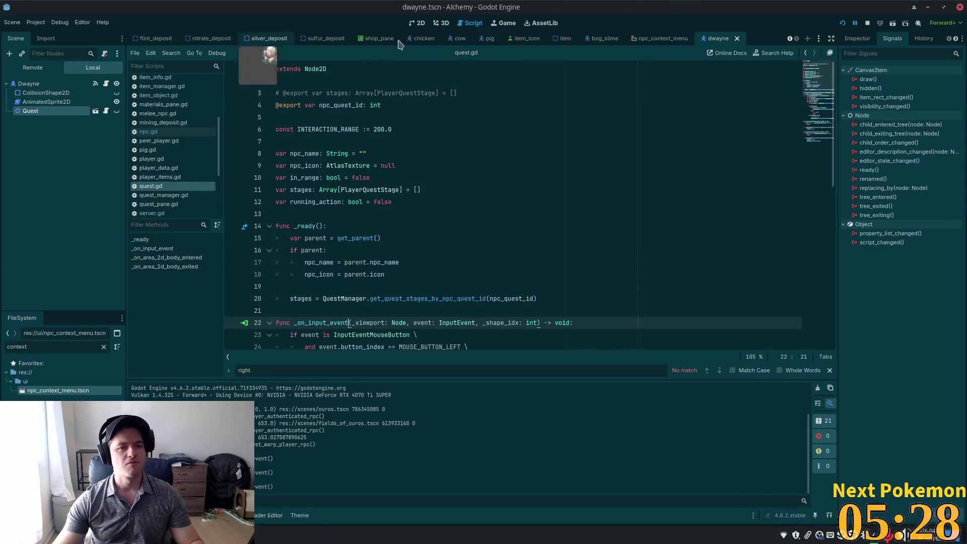
Open the npc_context_menu scene, then talk to Tim in-game and close his dialogue.
click(657, 41)
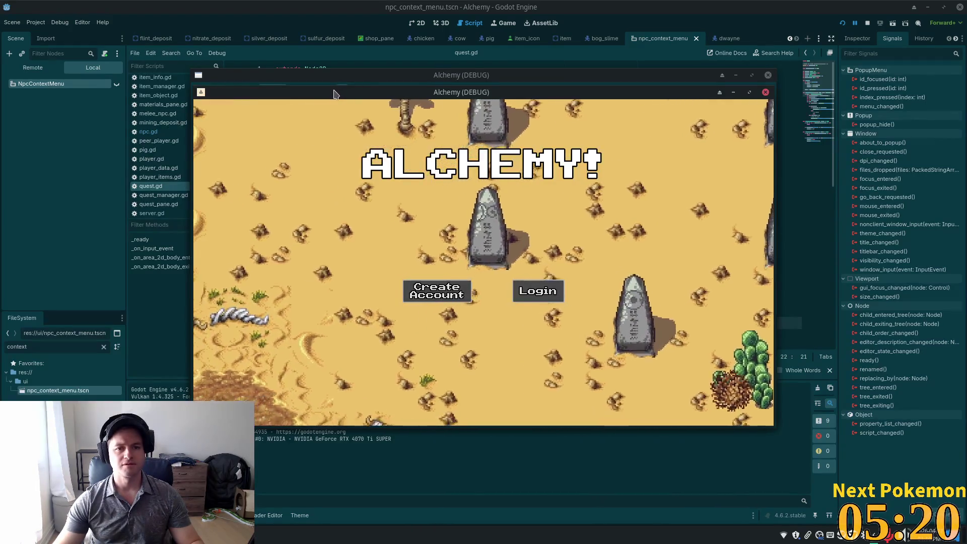
drag(335, 94, 232, 116)
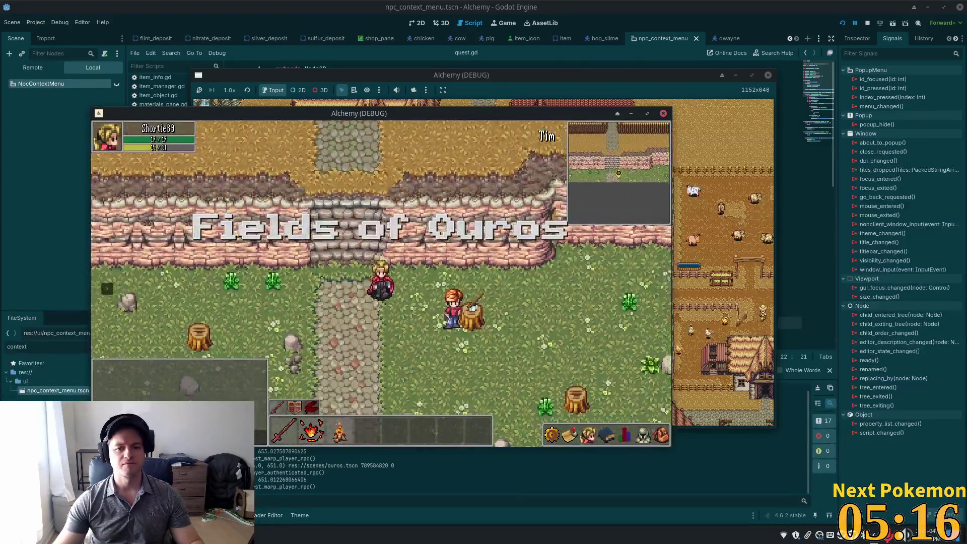
right_click(398, 294)
click(404, 297)
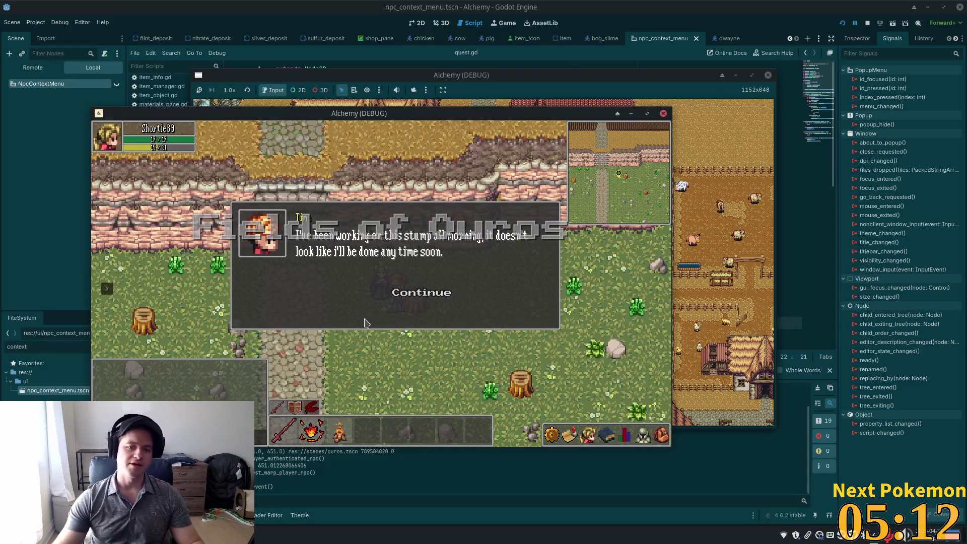
key(Escape)
Walk north up the stone steps and through the gate back into Ouros.
key(w)
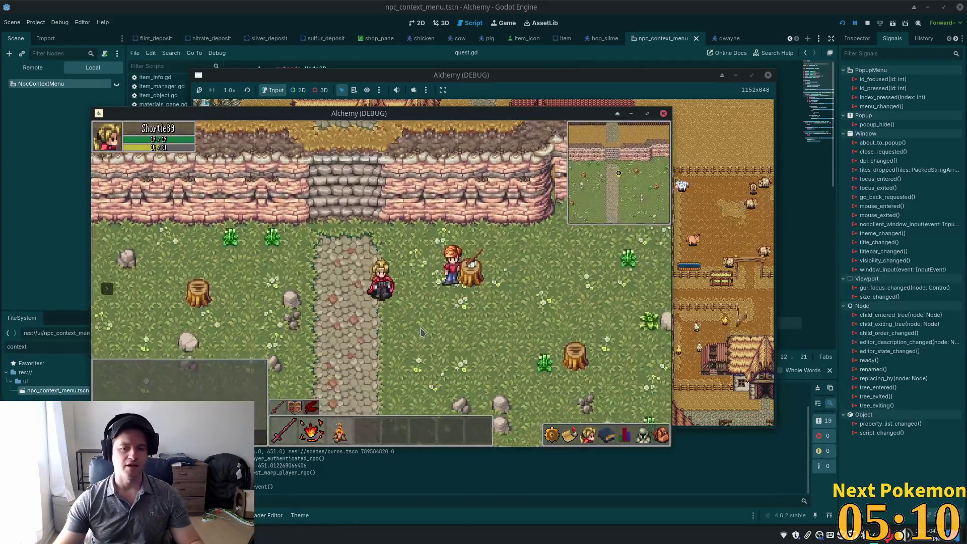
key(w)
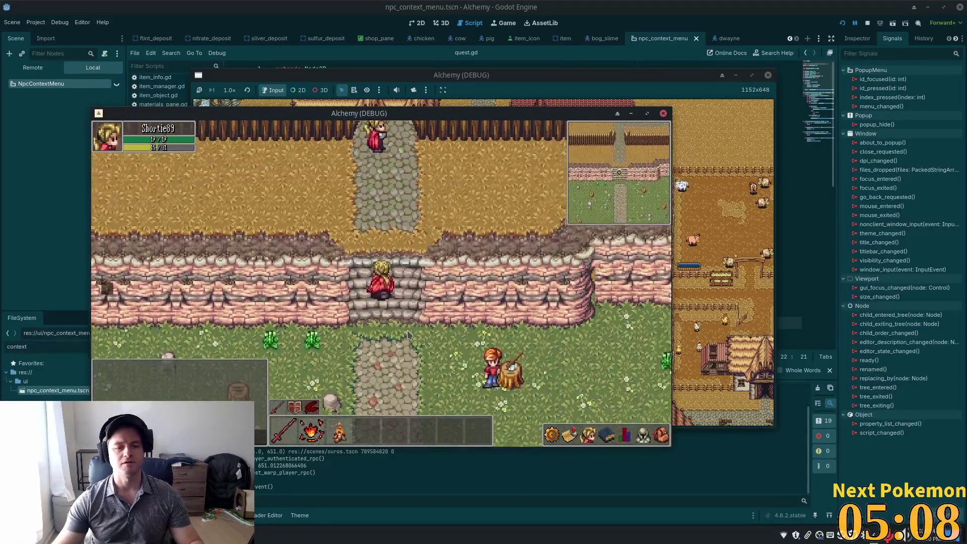
key(w)
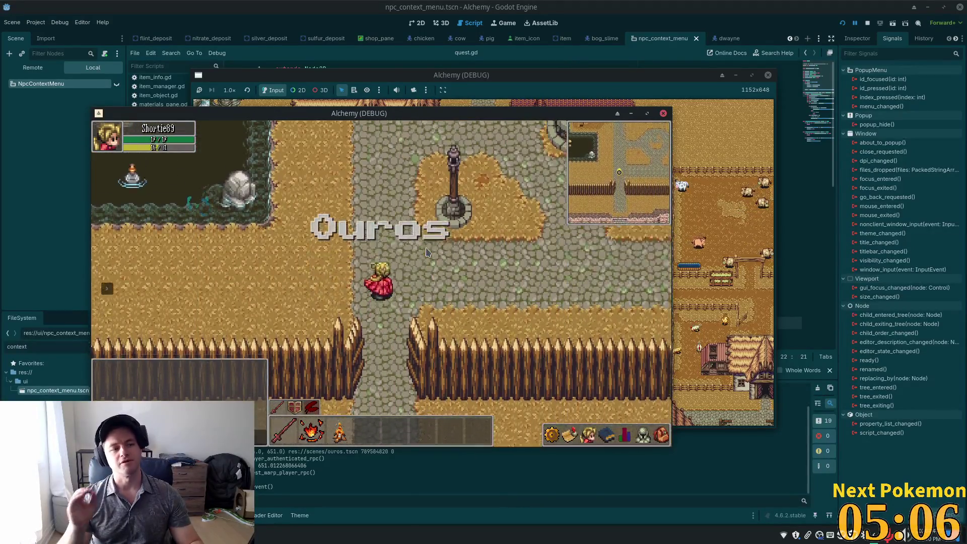
key(w)
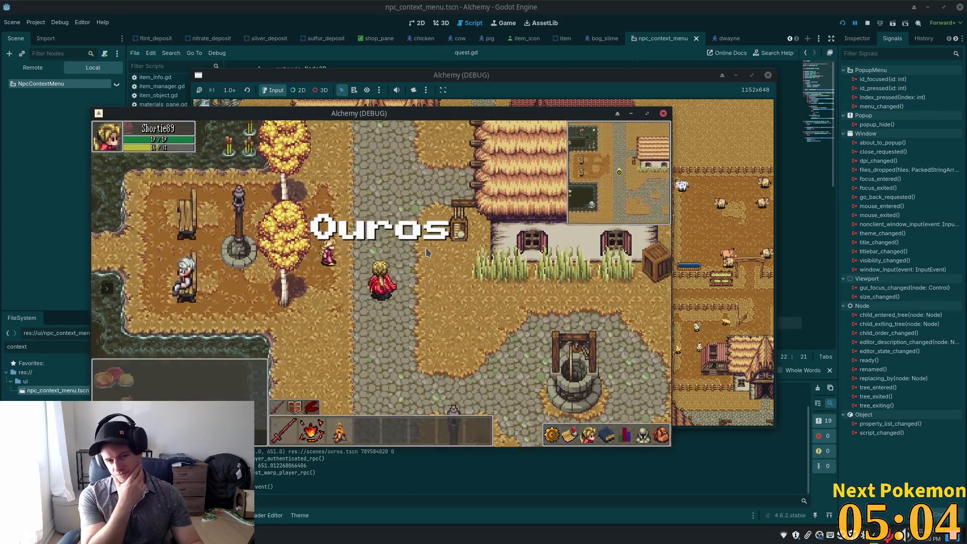
key(w)
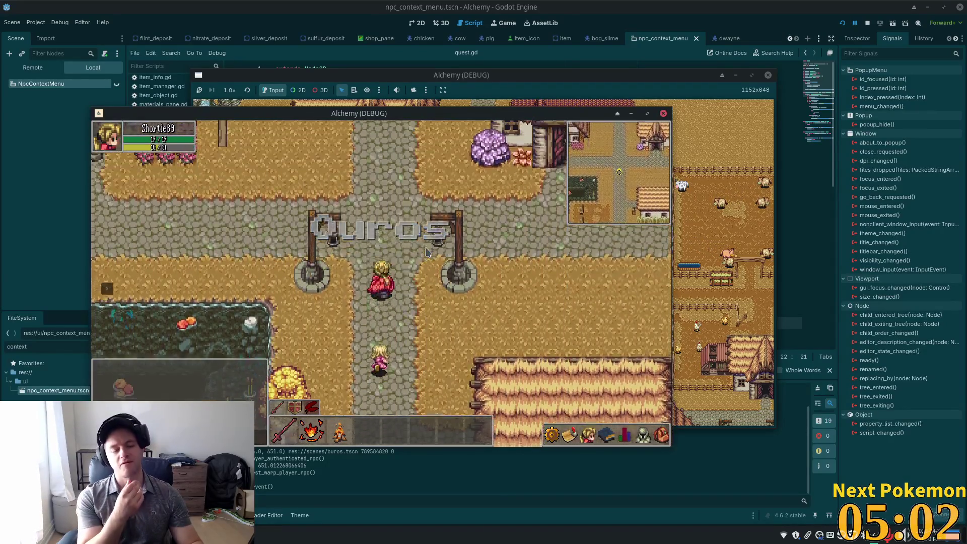
key(w)
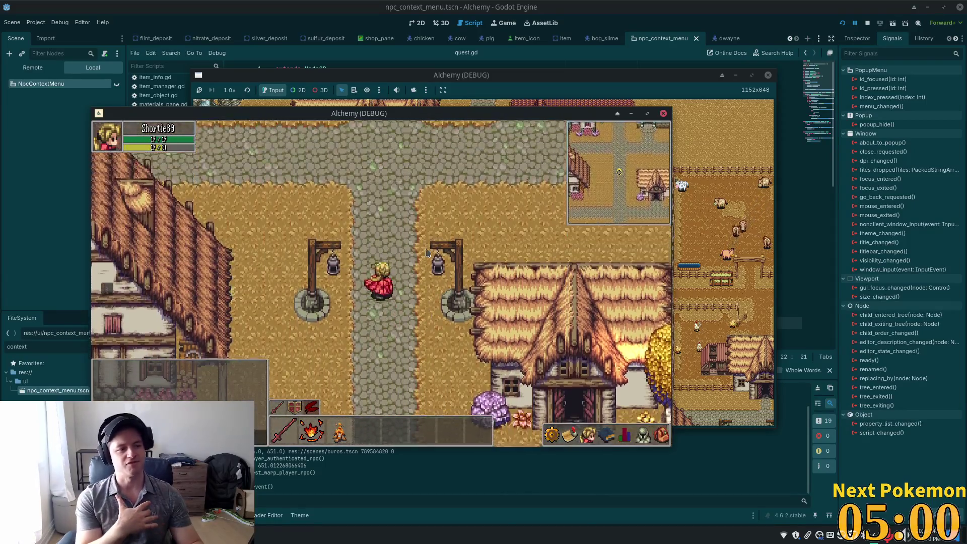
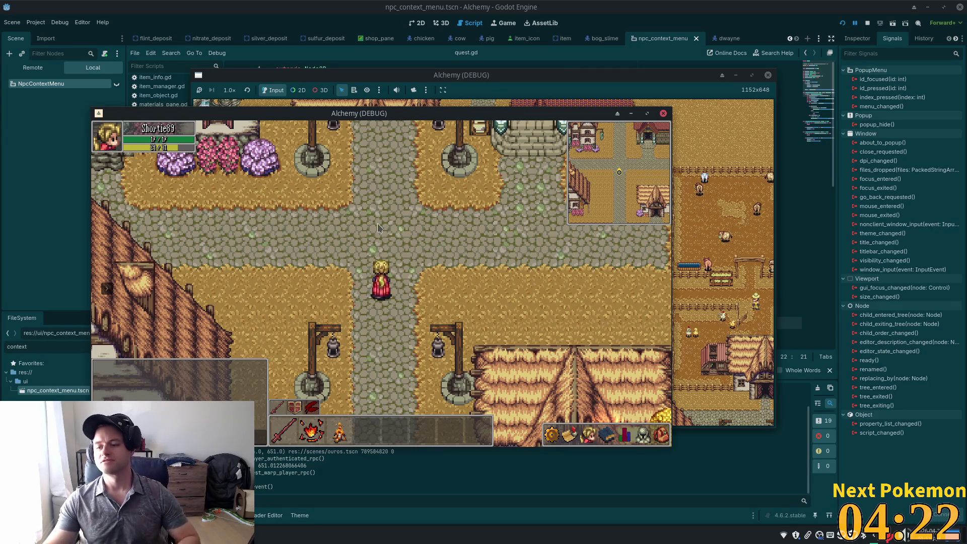
Walk the character north through town to the crossroads, then east and south past the cow pasture.
key(w)
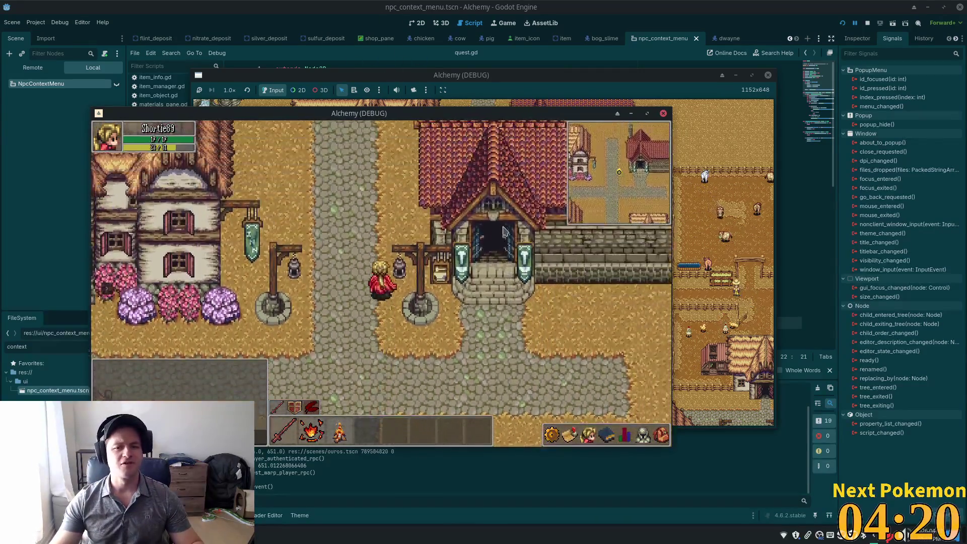
key(w)
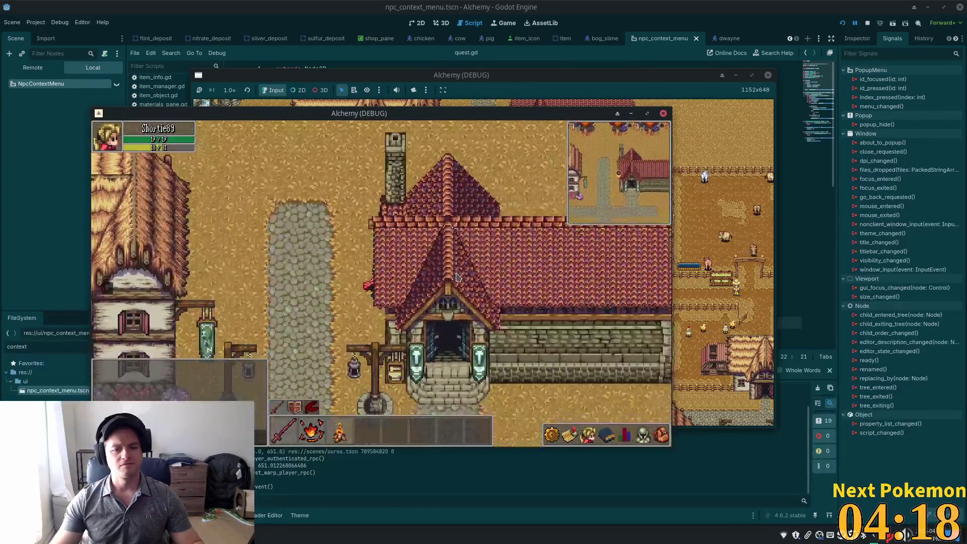
key(d)
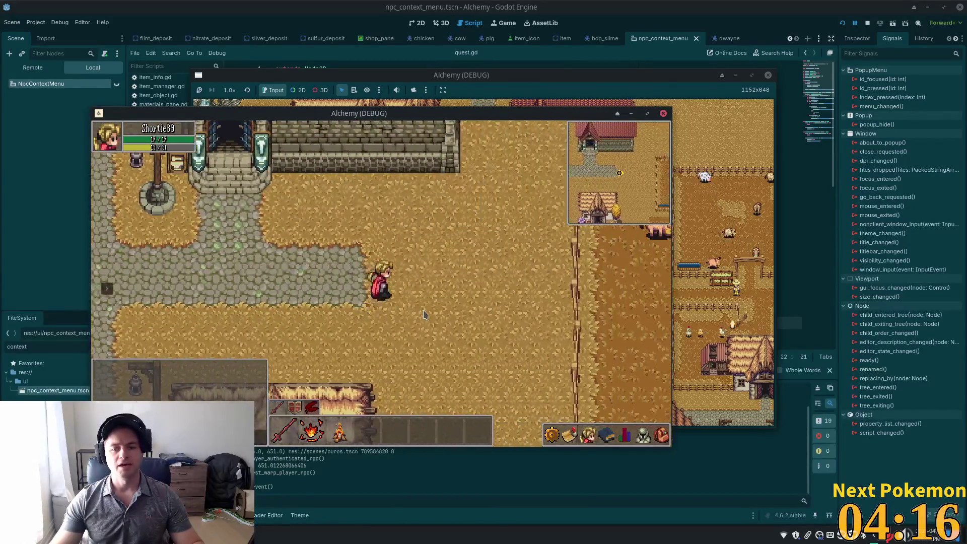
key(s)
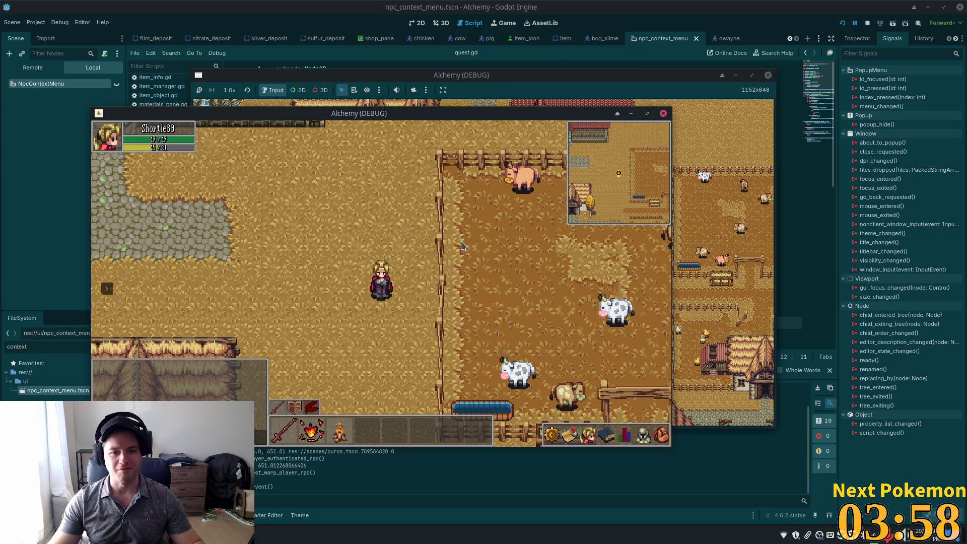
Walk past the cow and sheep pens and the wheat field onto the road into Fields of Ouros.
key(d)
key(w)
key(d)
key(s)
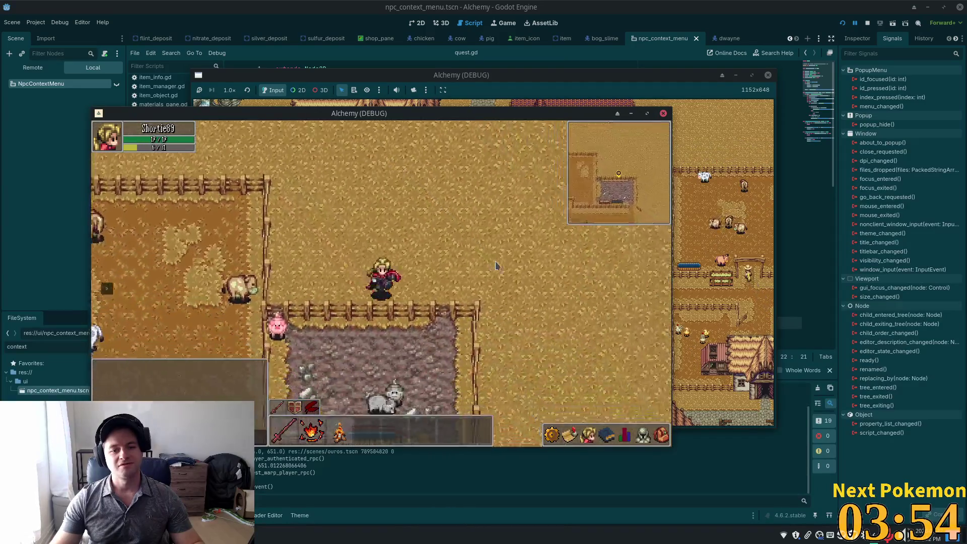
key(s)
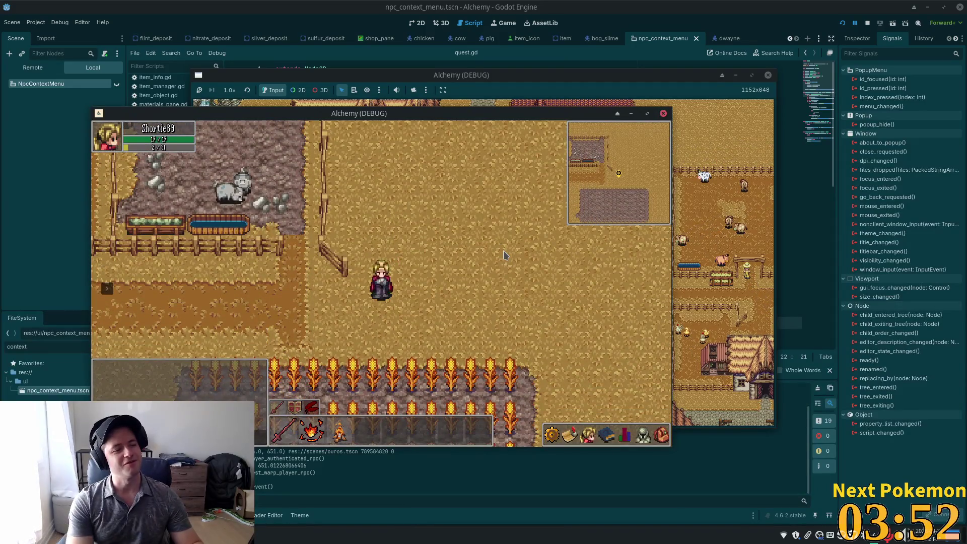
key(d)
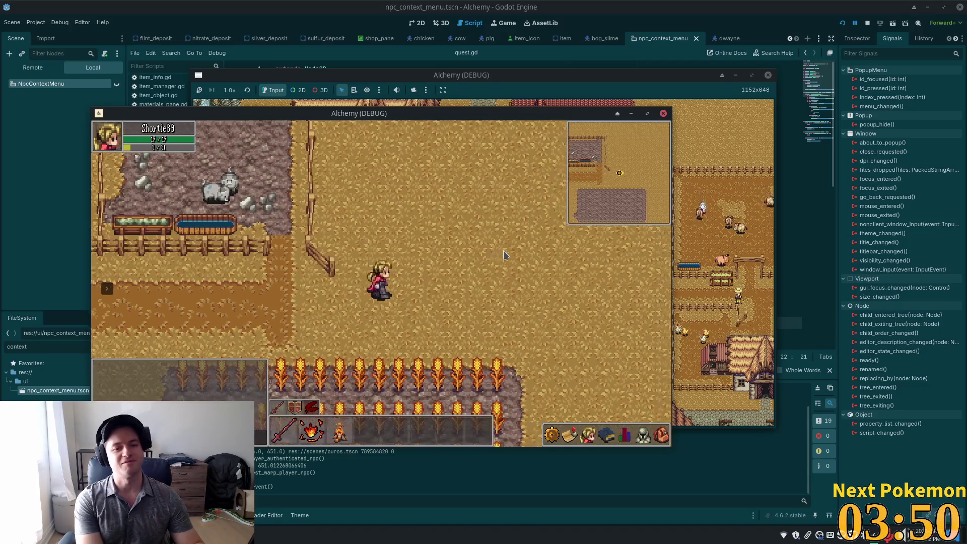
key(s)
key(d)
key(d)
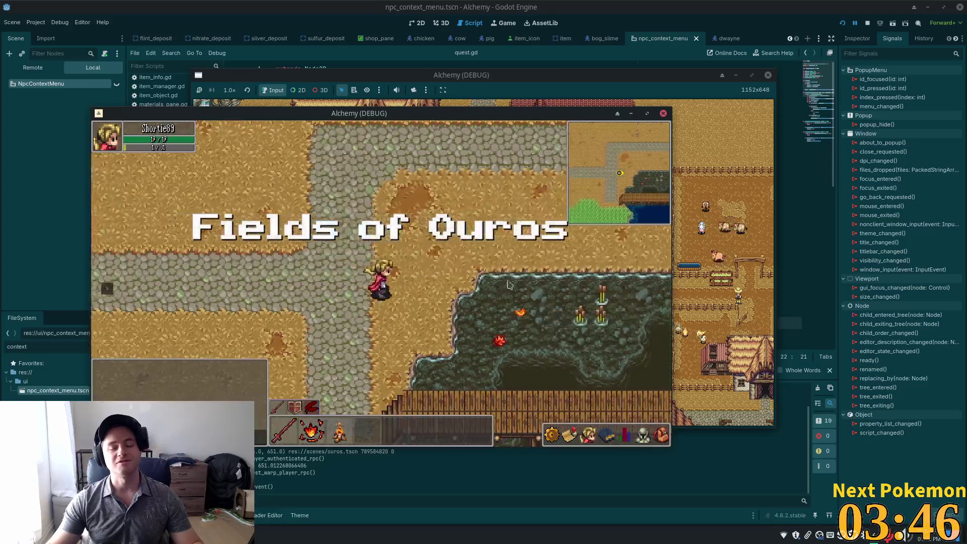
Cross the wooden bridge and follow the cobblestone path east into Solara Desert.
key(s)
key(a)
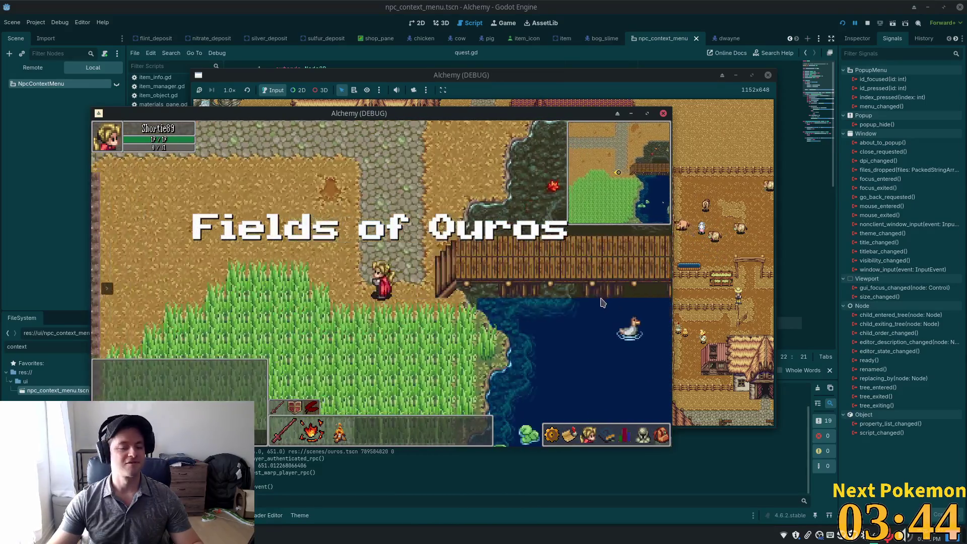
key(d)
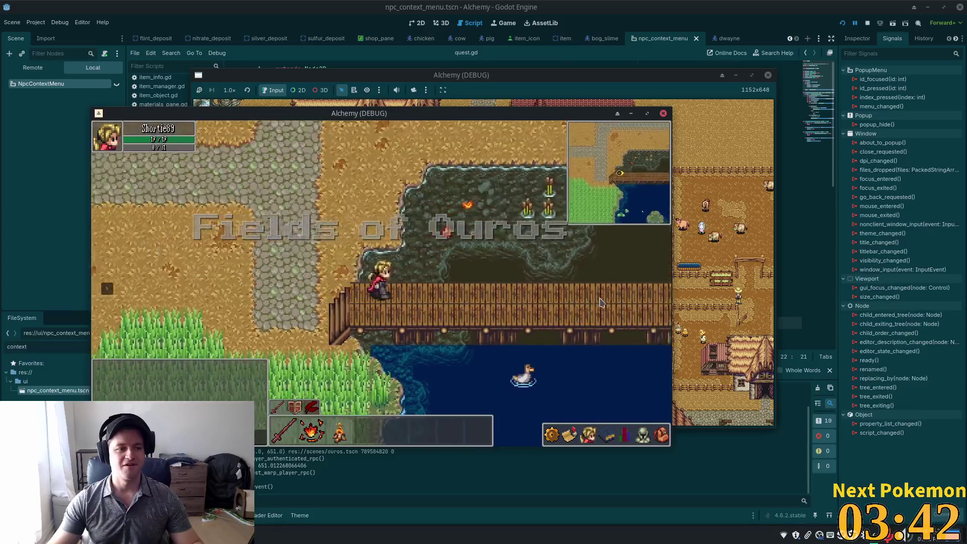
key(d)
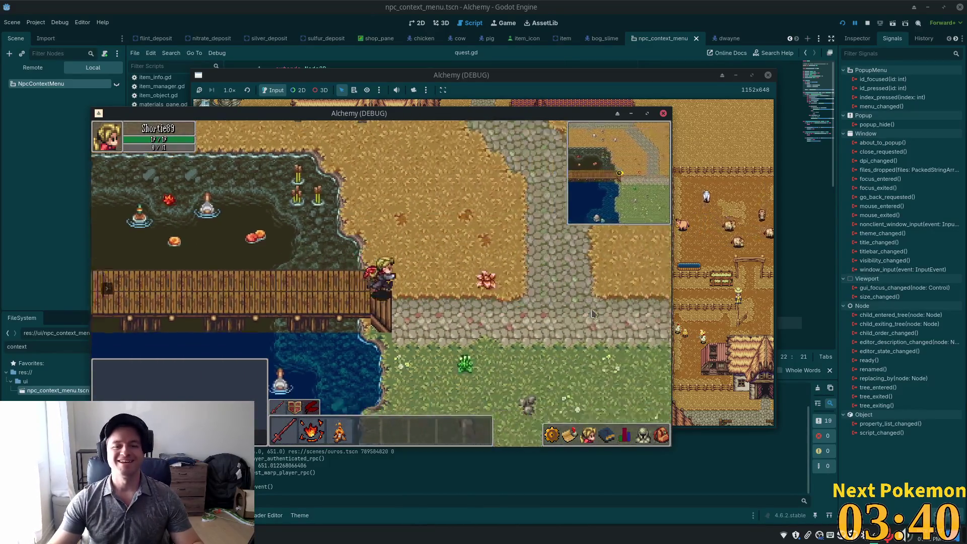
key(s)
key(d)
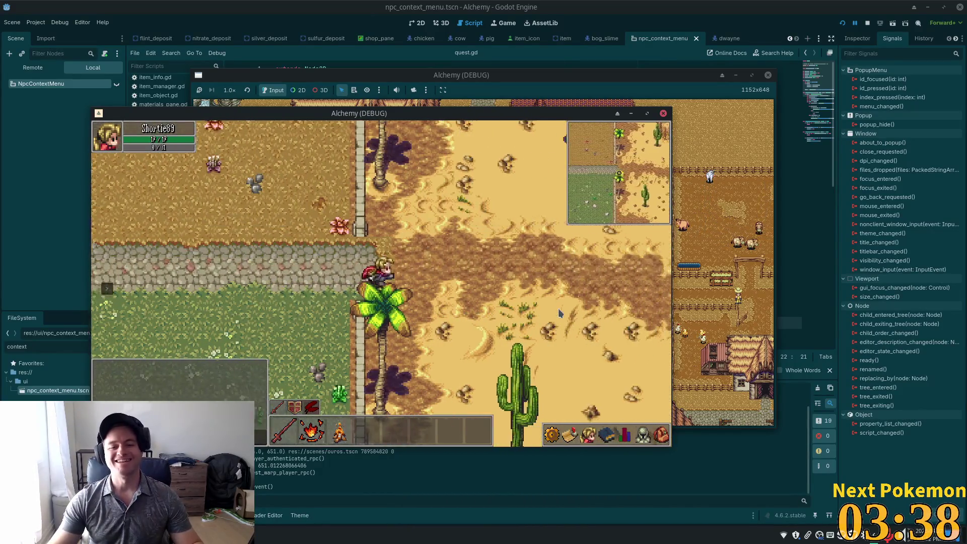
key(d)
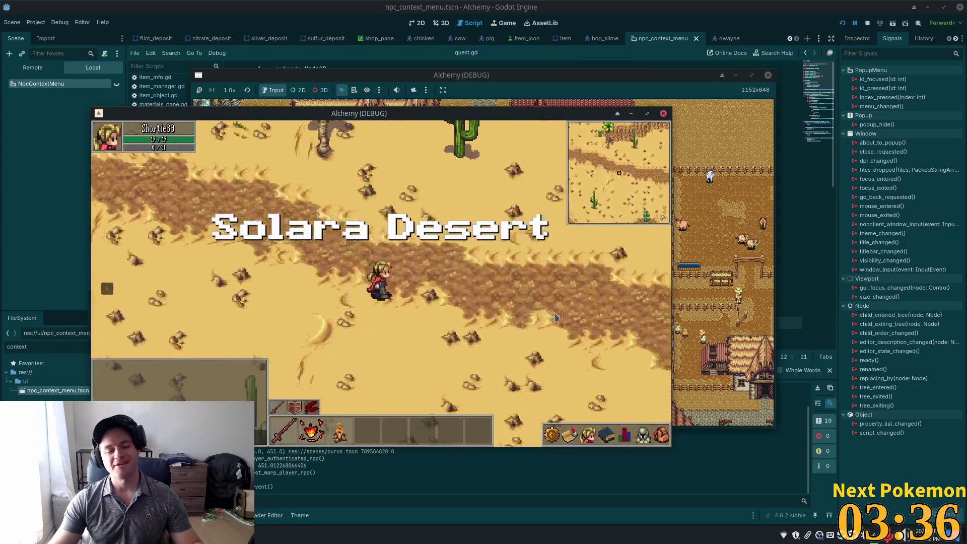
Walk southeast across the desert past the palm tree toward the beach.
key(d)
key(s)
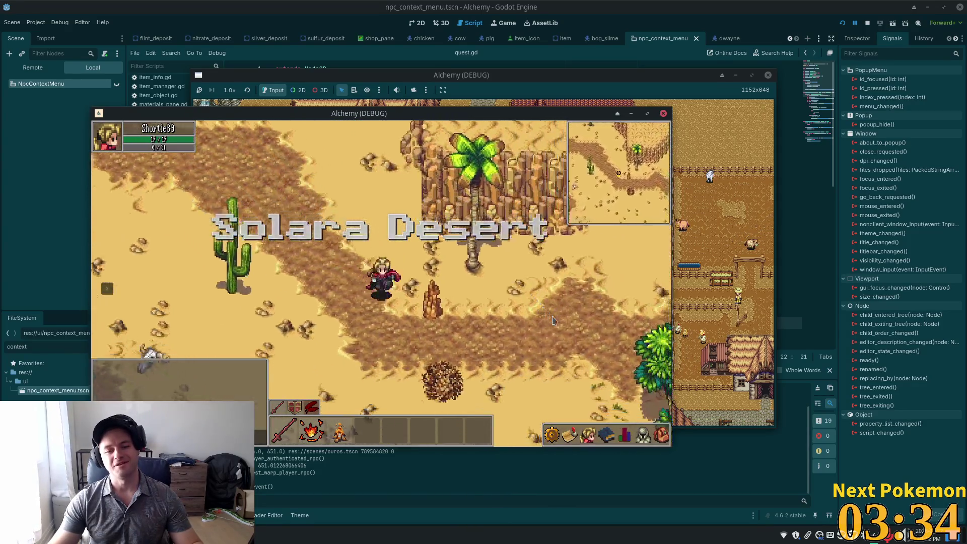
key(d)
key(s)
key(d)
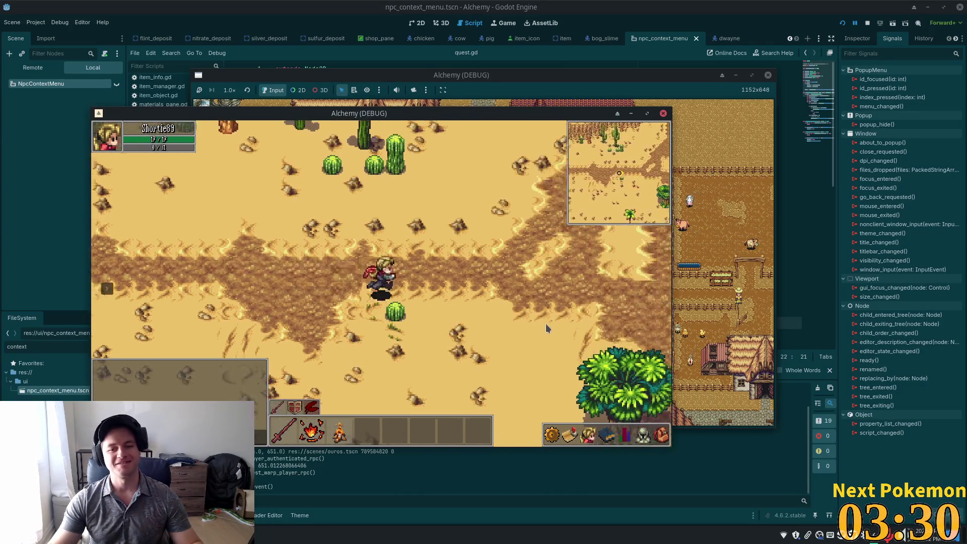
key(d)
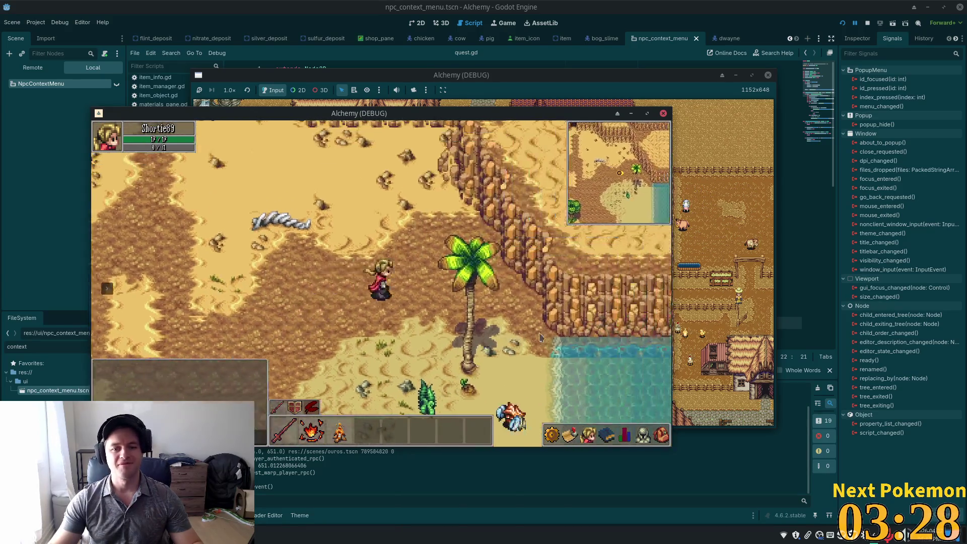
key(s)
Explore the beach, wading into the water and walking north along the shoreline.
key(a)
key(d)
key(s)
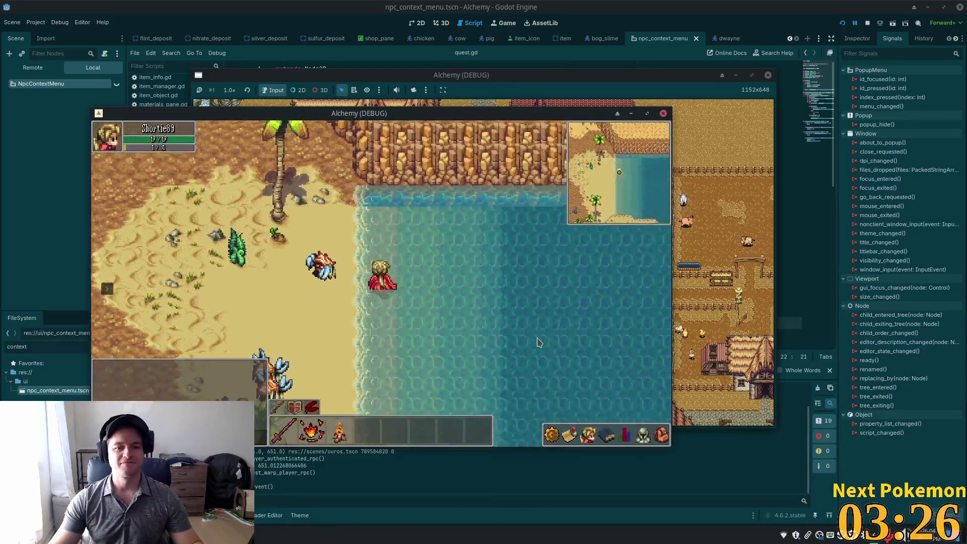
key(a)
key(d)
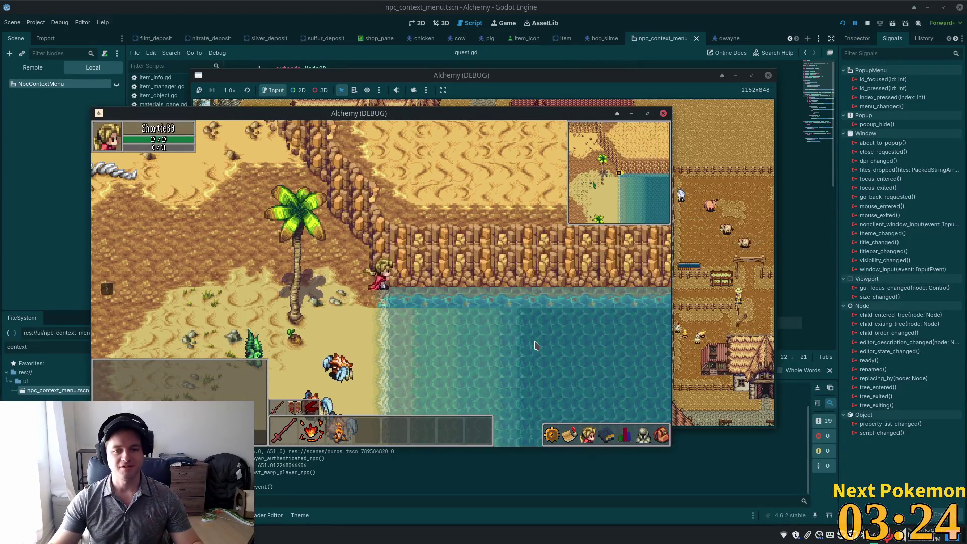
key(s)
key(w)
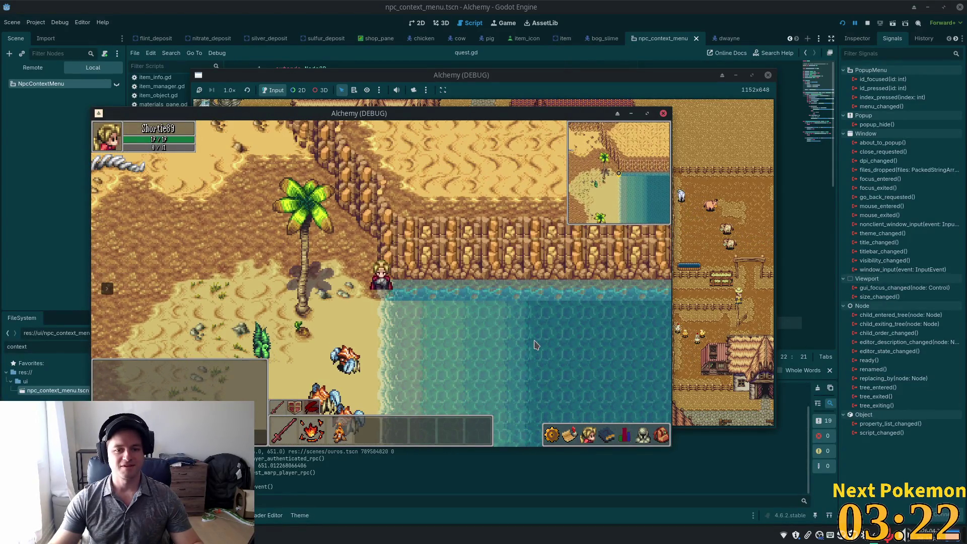
key(w)
key(d)
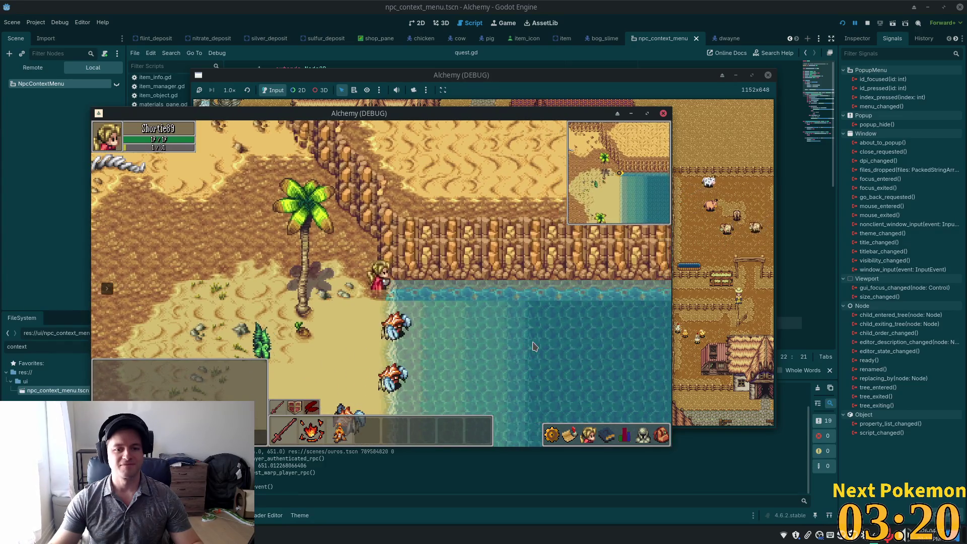
key(w)
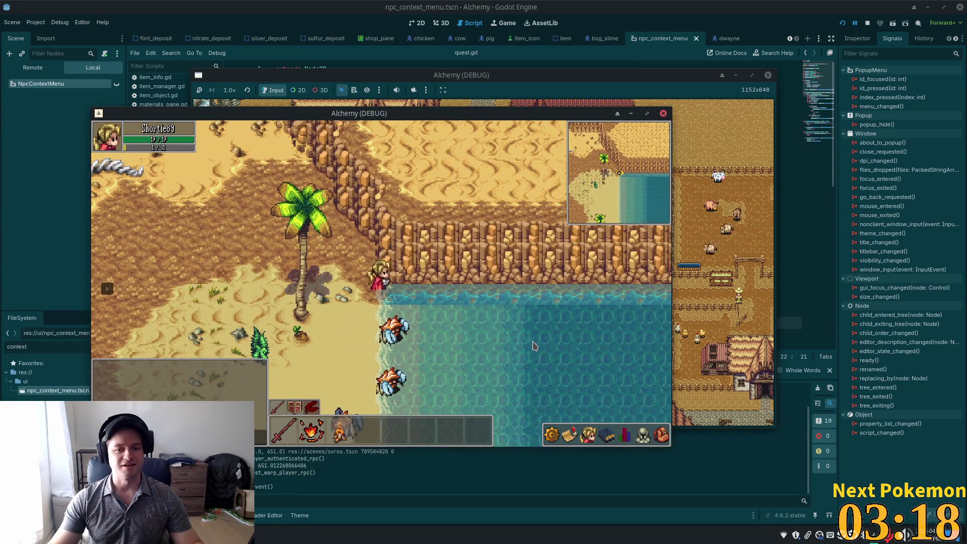
Run west and northwest through the cactus desert back into the Fields of Ouros.
key(a)
key(s)
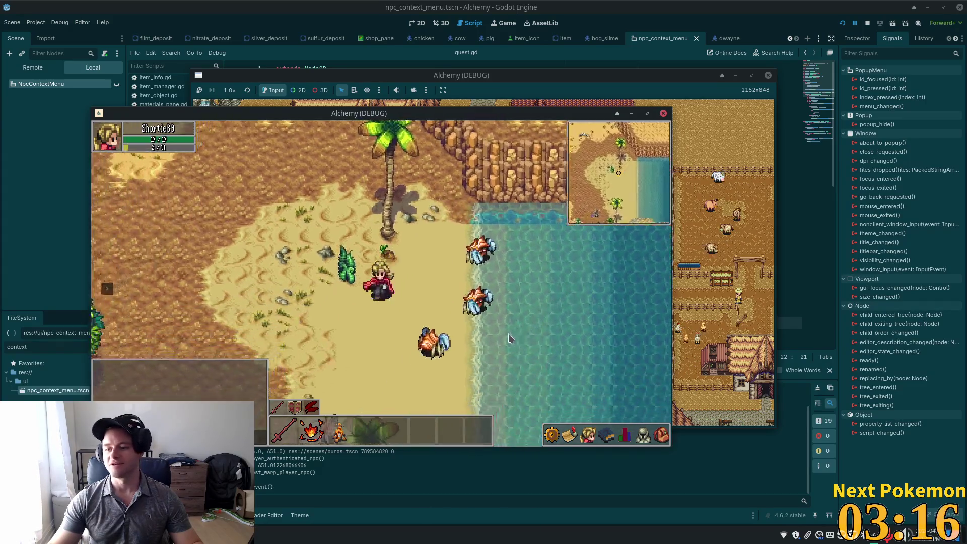
key(w)
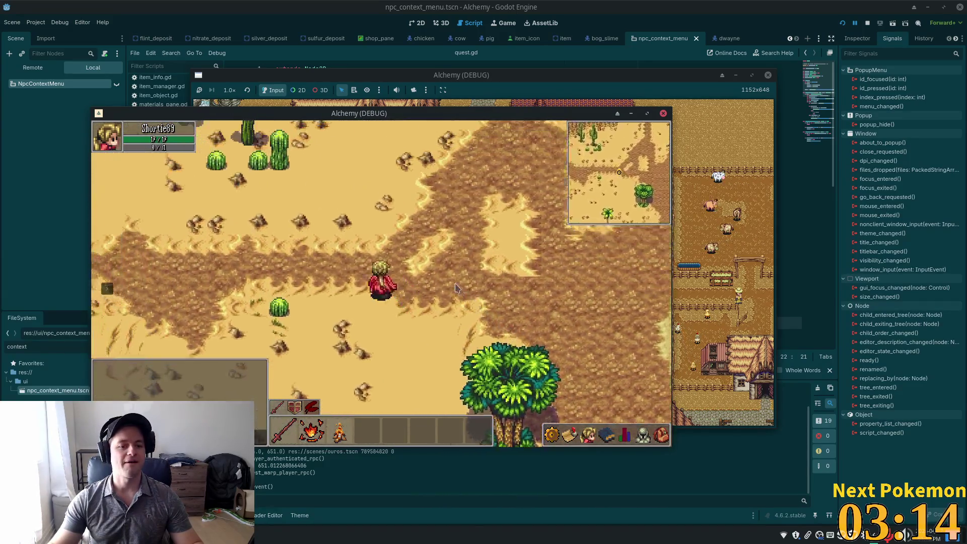
key(a)
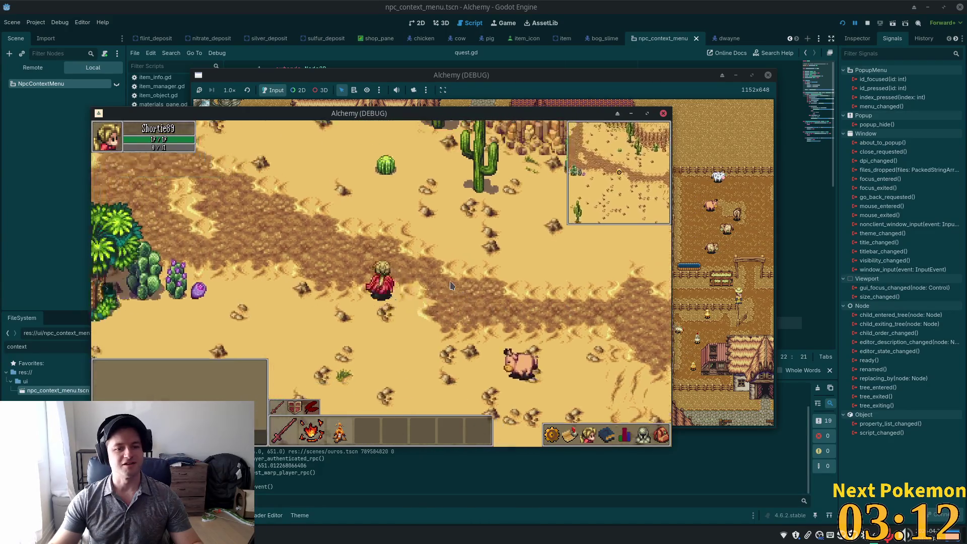
key(a)
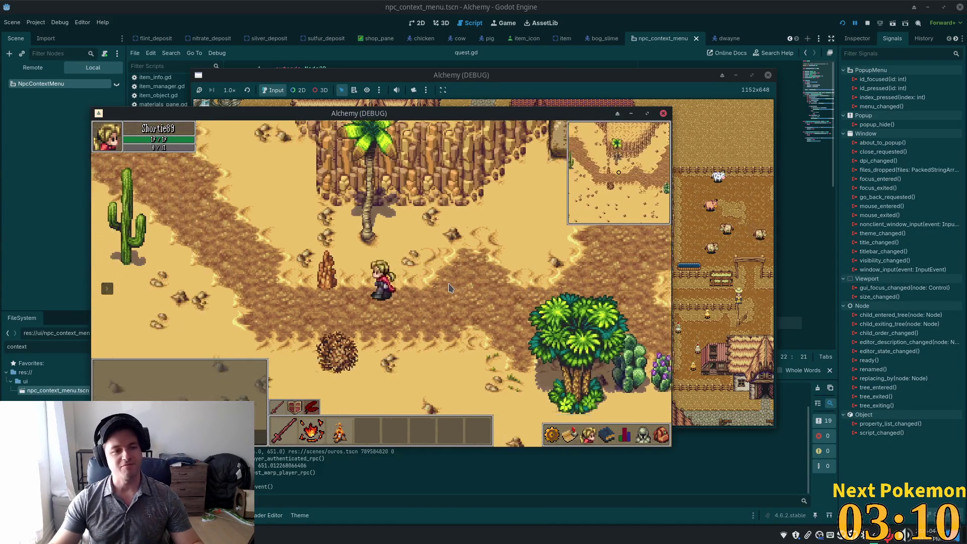
key(a)
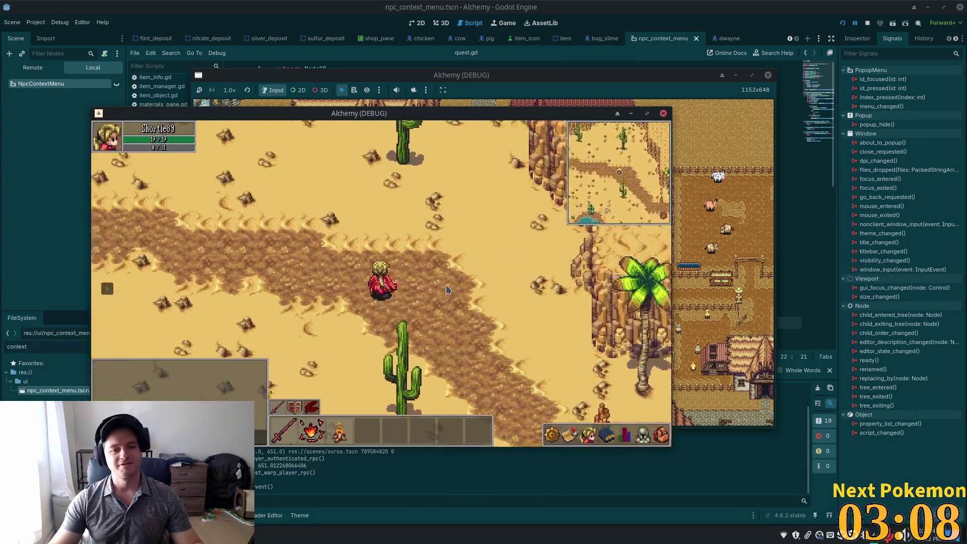
key(w)
key(a)
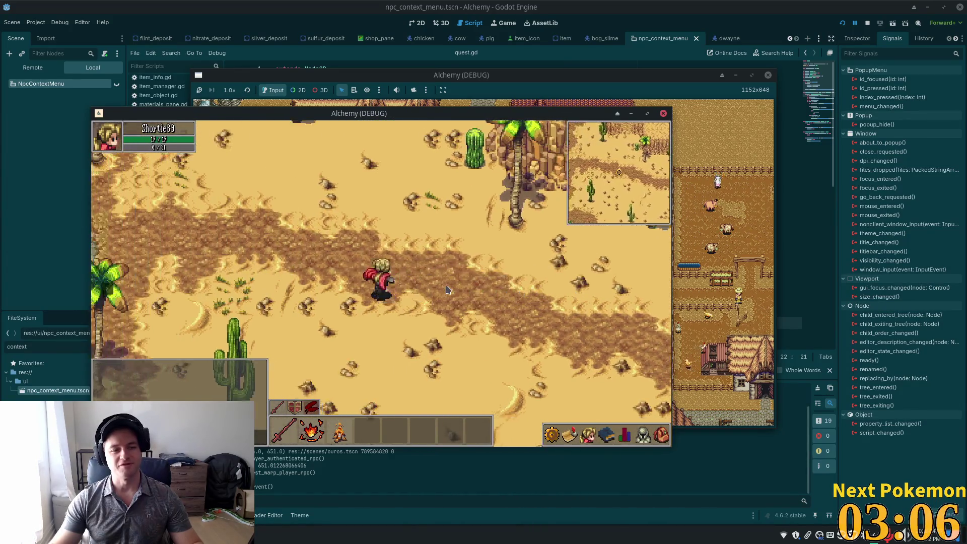
key(a)
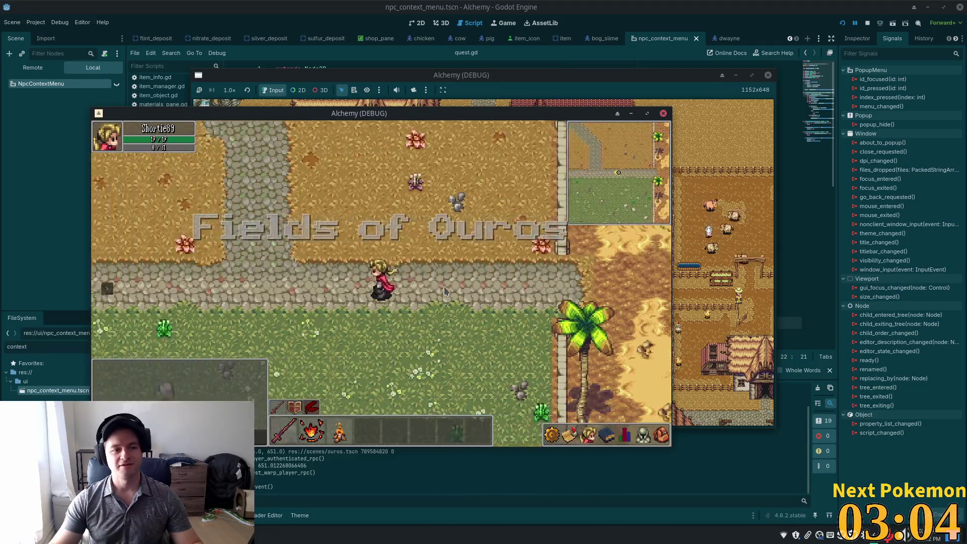
Cross the wooden bridge west past the crop fields and run north into the village.
key(a)
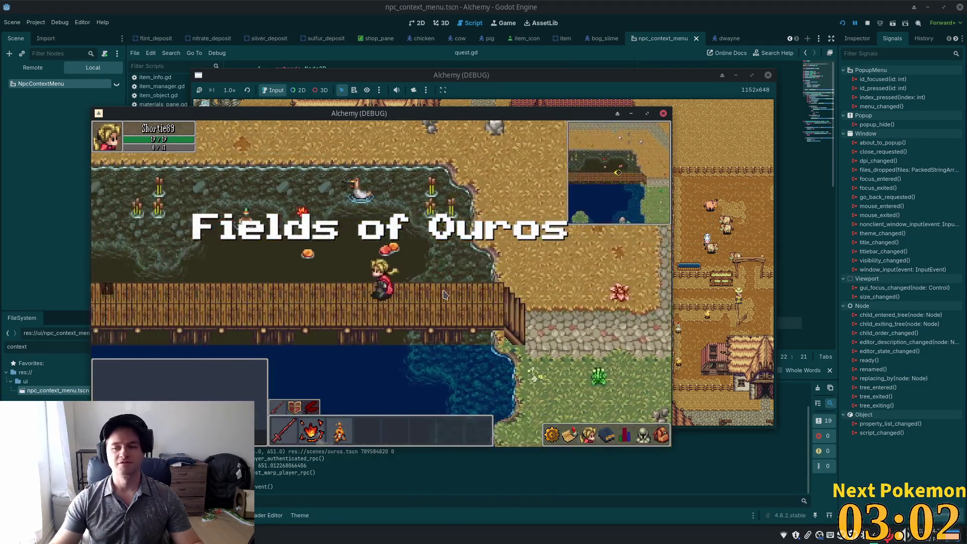
key(a)
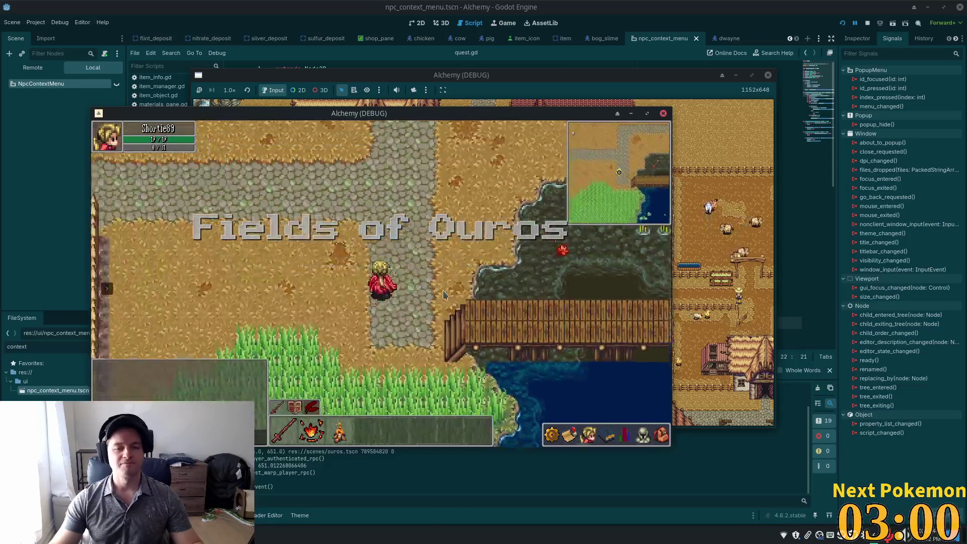
key(a)
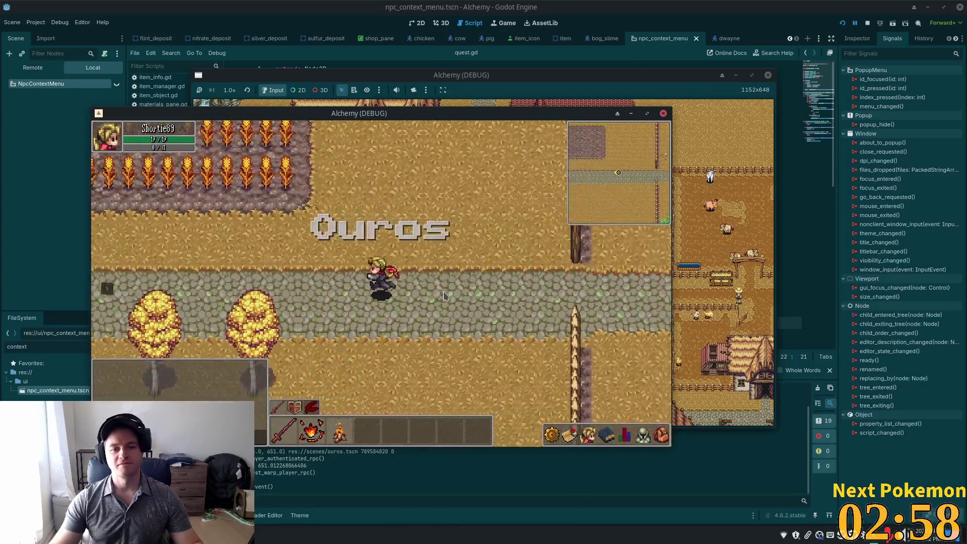
key(a)
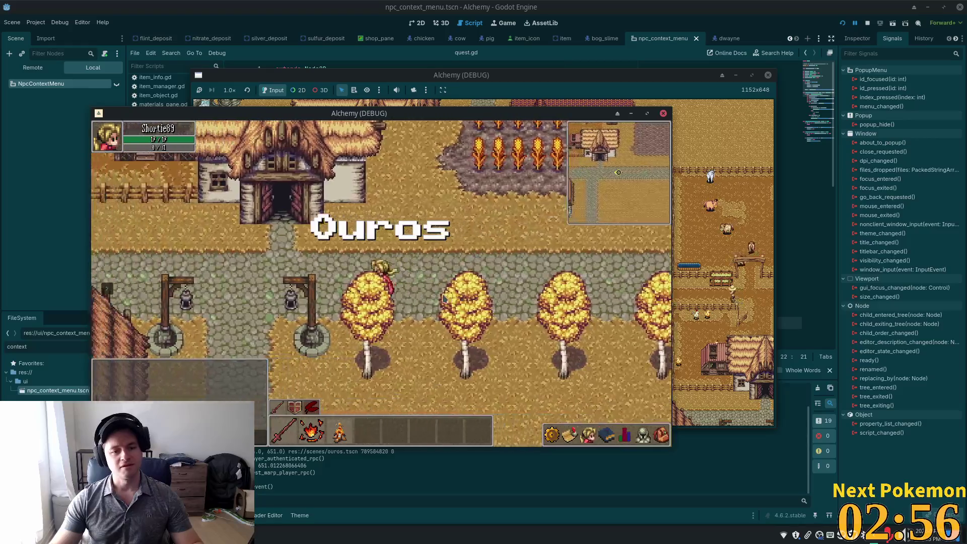
key(a)
key(w)
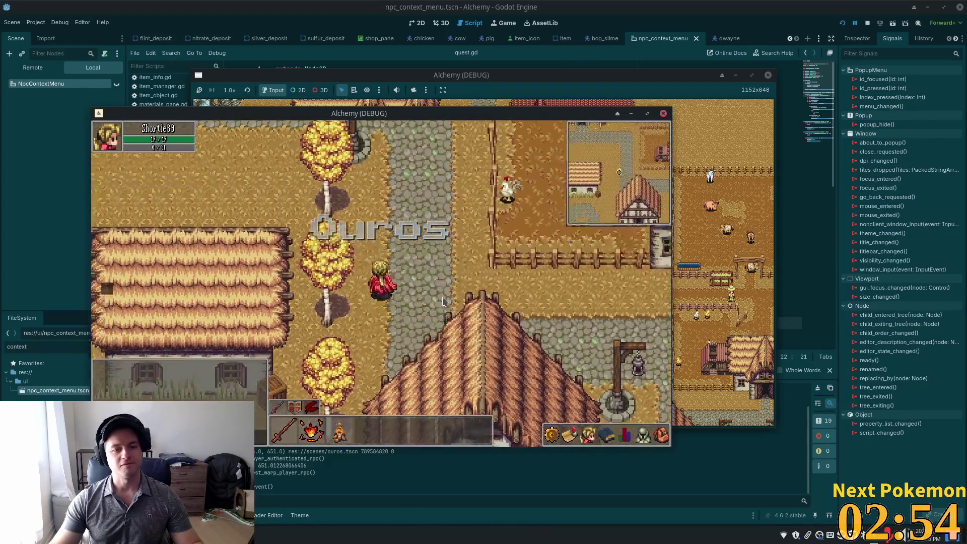
key(w)
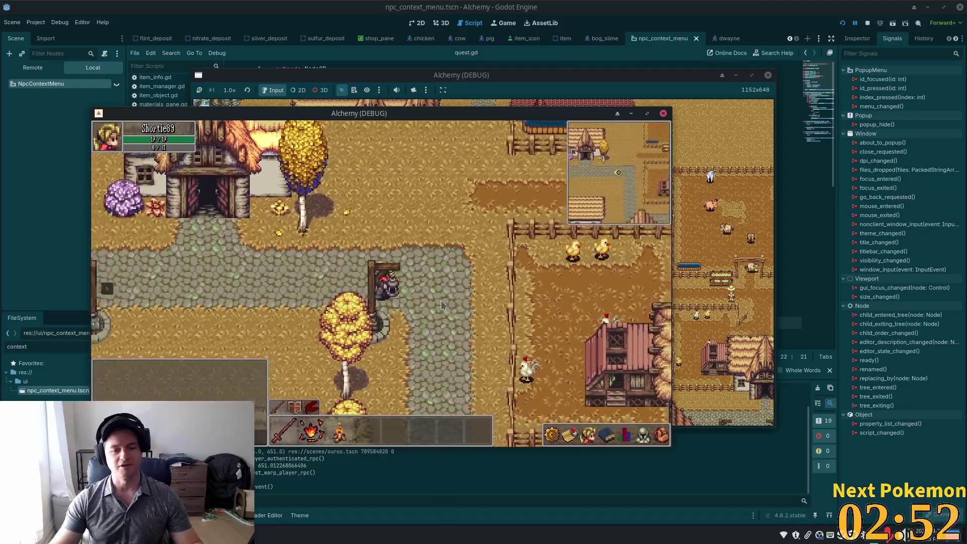
Visit the thatched house, then enter the tavern to the girl by the fireplace and leave.
key(a)
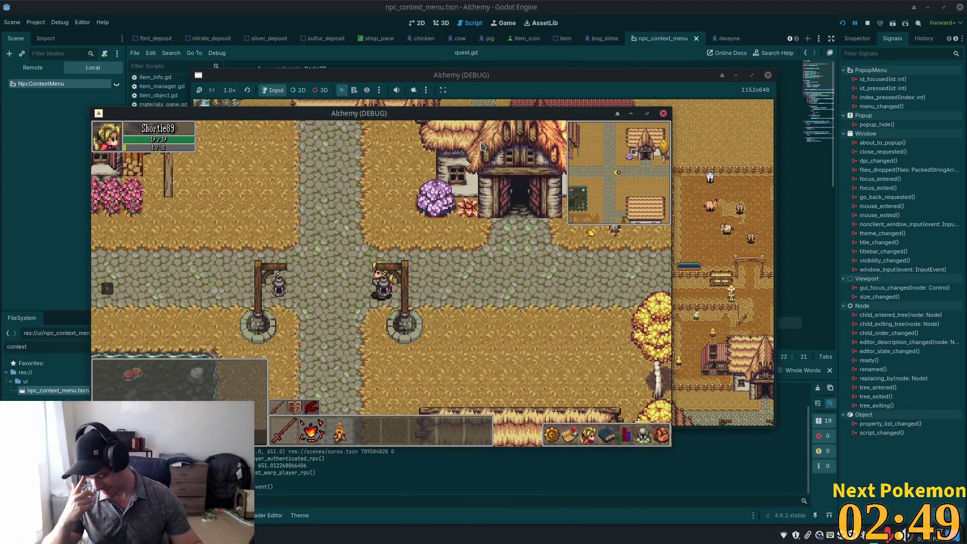
key(a)
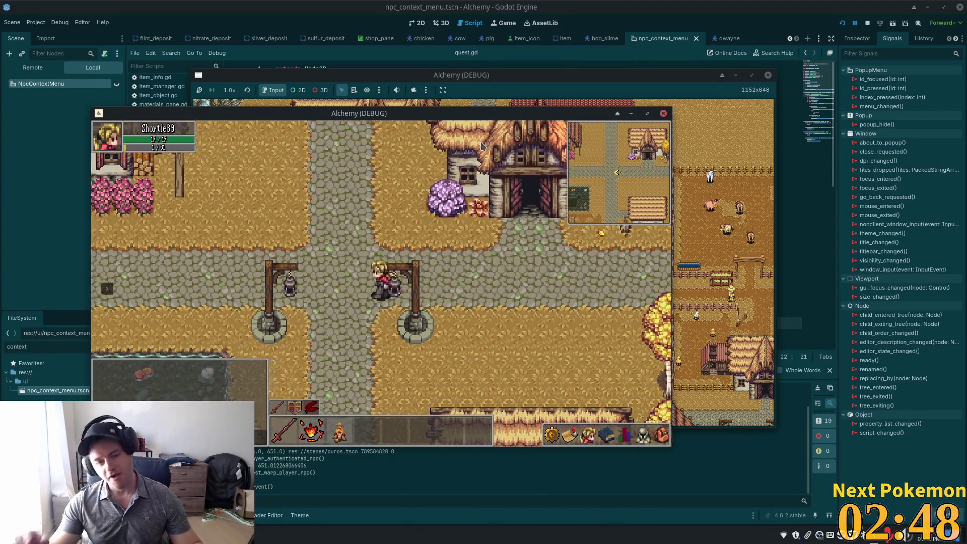
key(s)
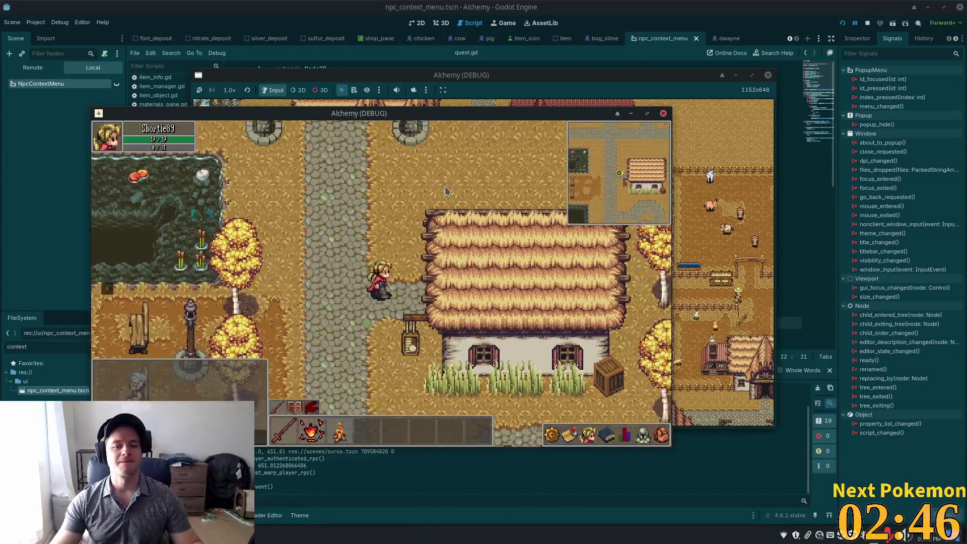
key(d)
key(w)
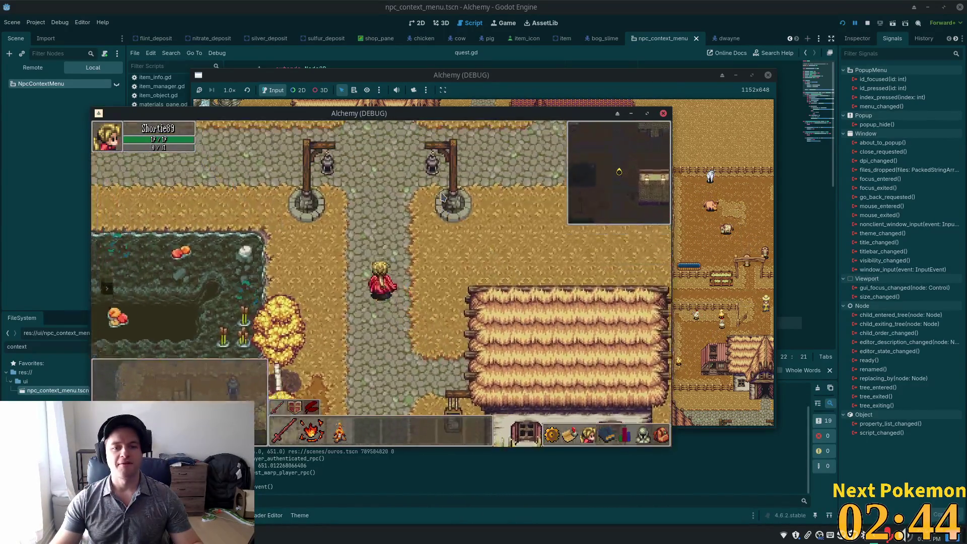
key(w)
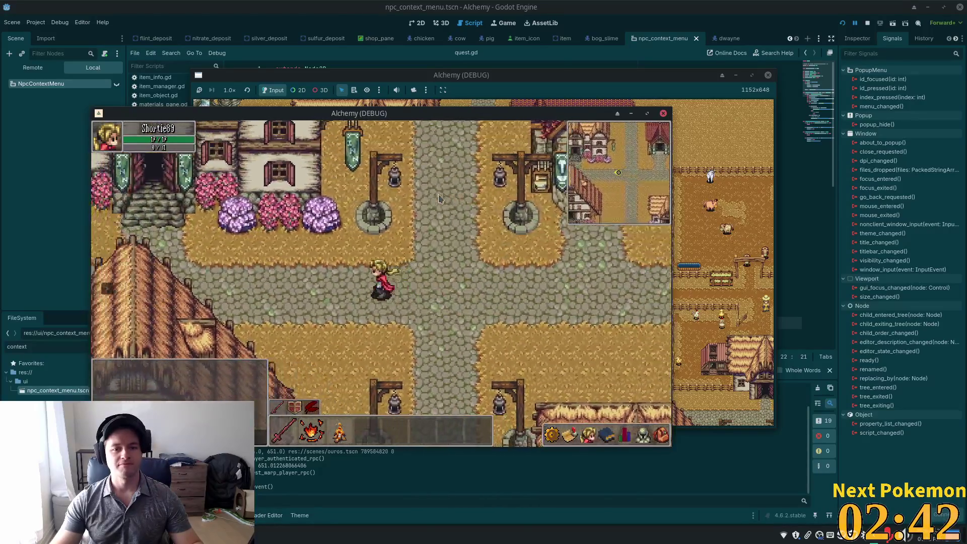
key(w)
key(d)
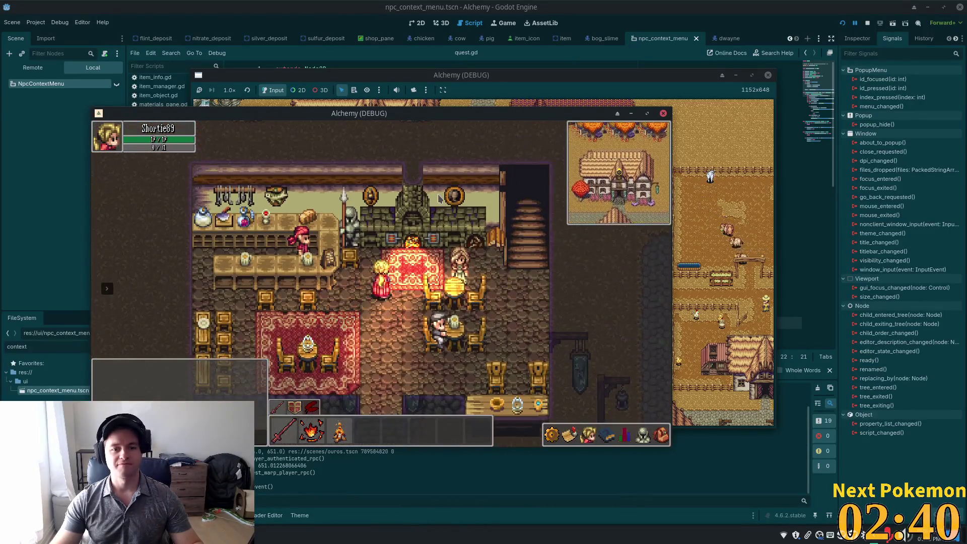
key(a)
key(s)
key(s)
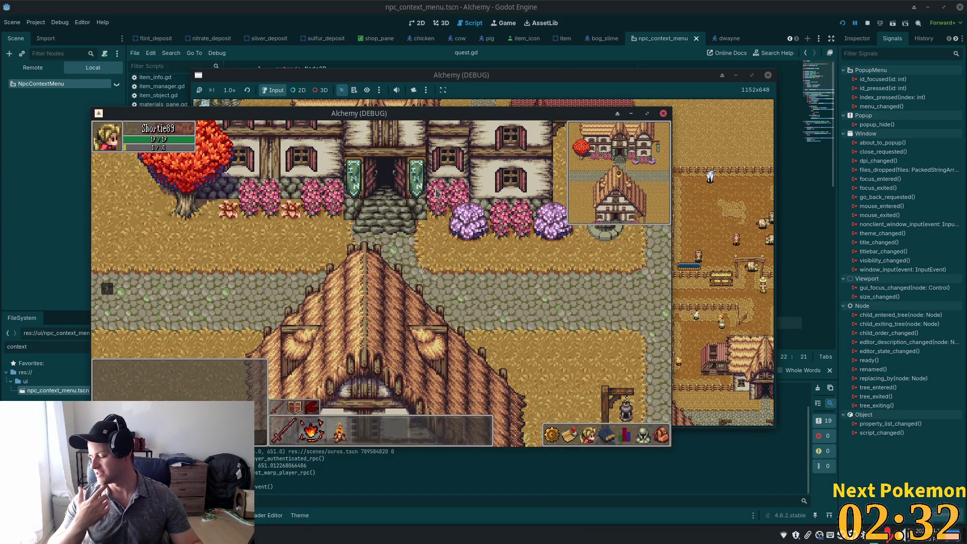
Walk west along the cobblestone path across the bridge, then back to the lamppost wells.
key(a)
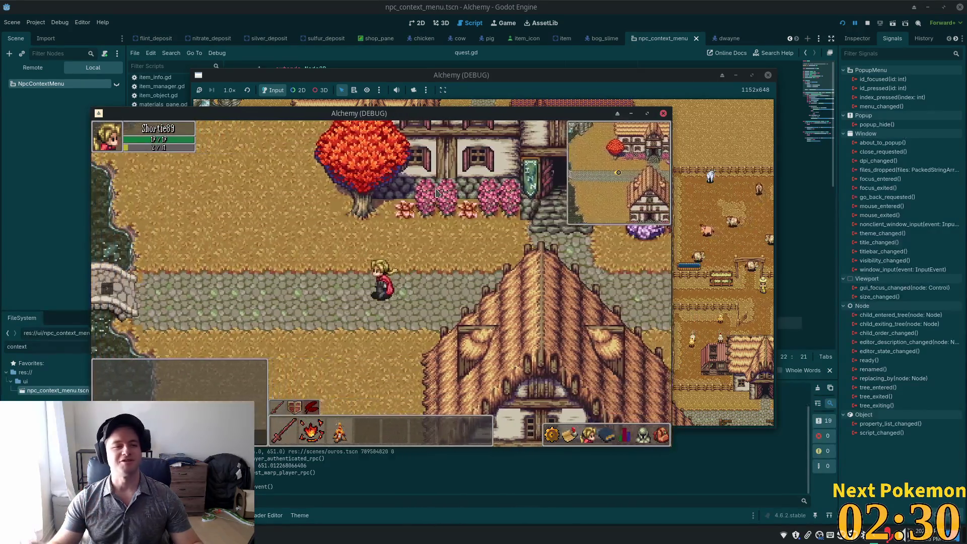
key(a)
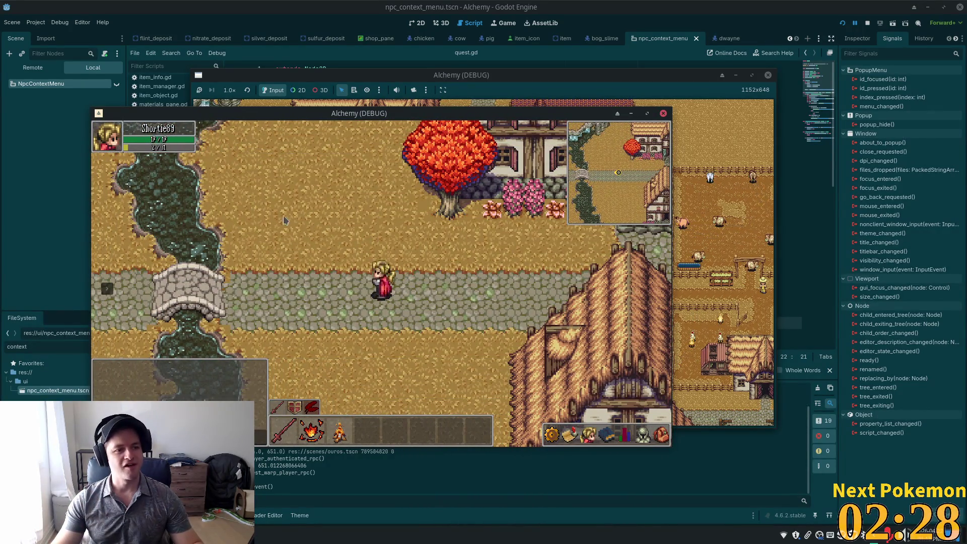
key(a)
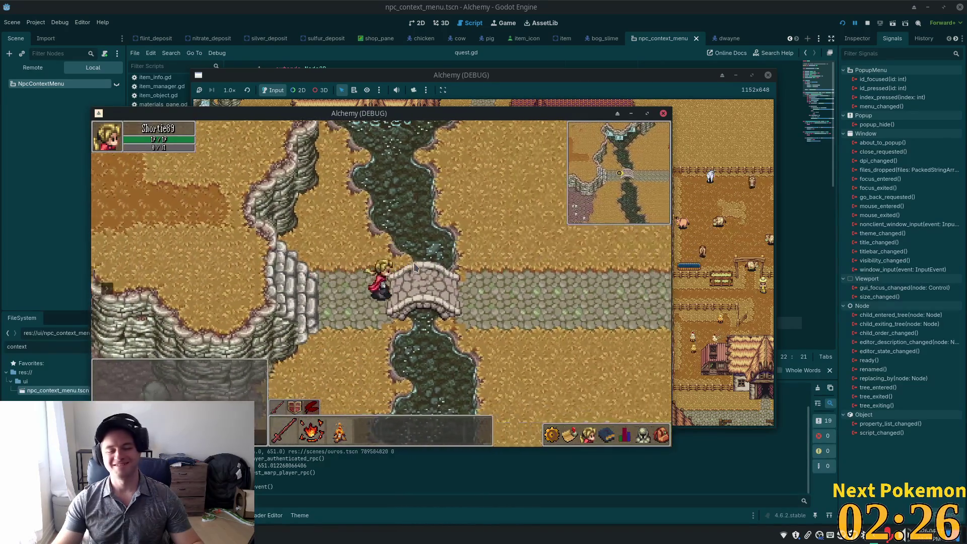
key(d)
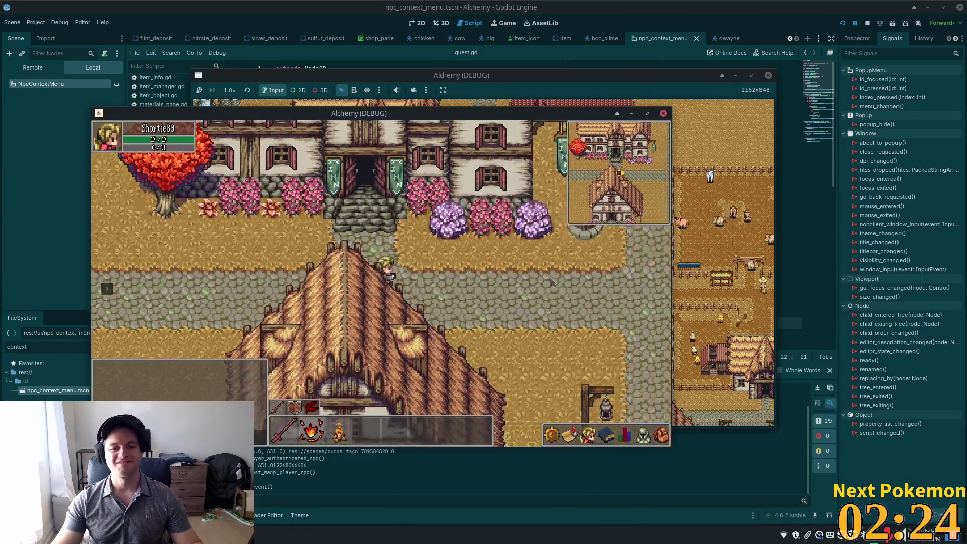
key(a)
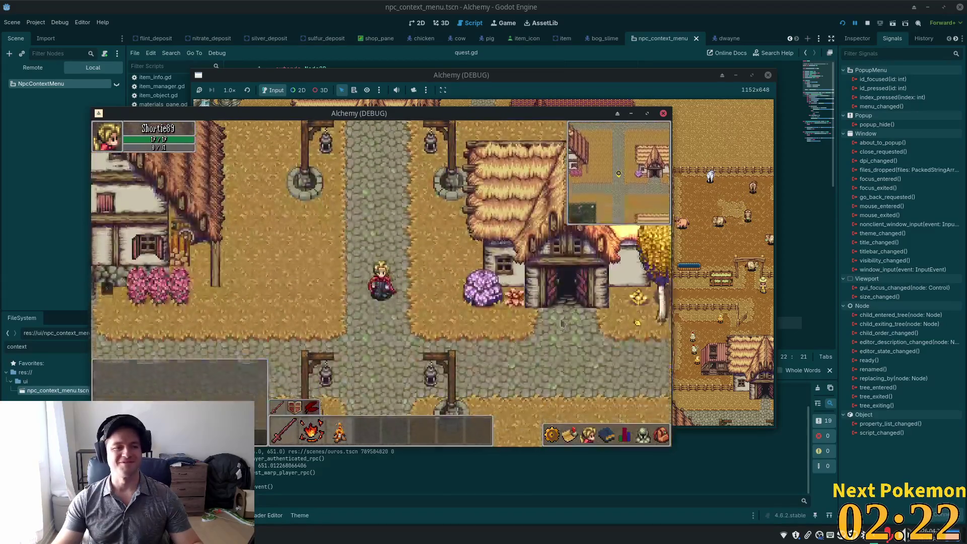
Walk south through the gap in the wooden fence into the Fields of Ouros.
key(s)
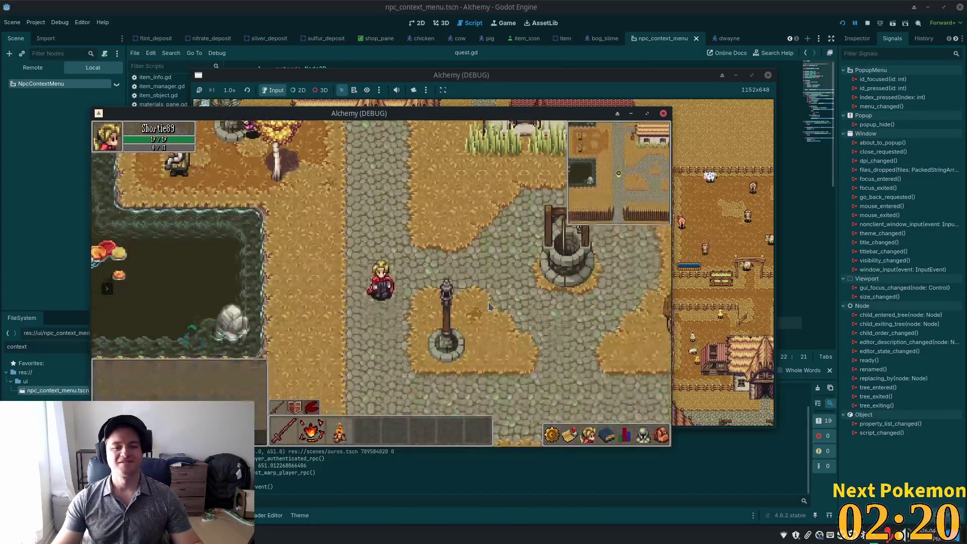
key(d)
key(s)
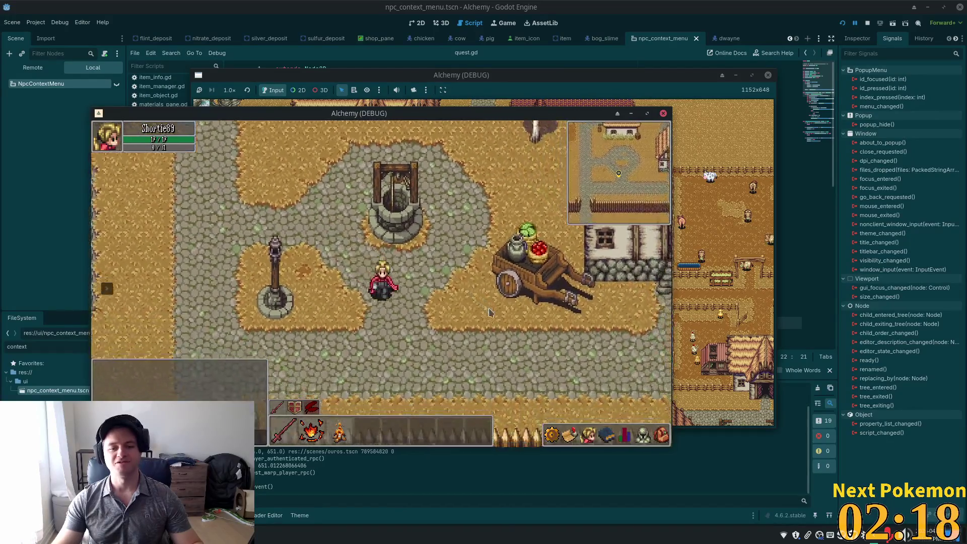
key(a)
key(s)
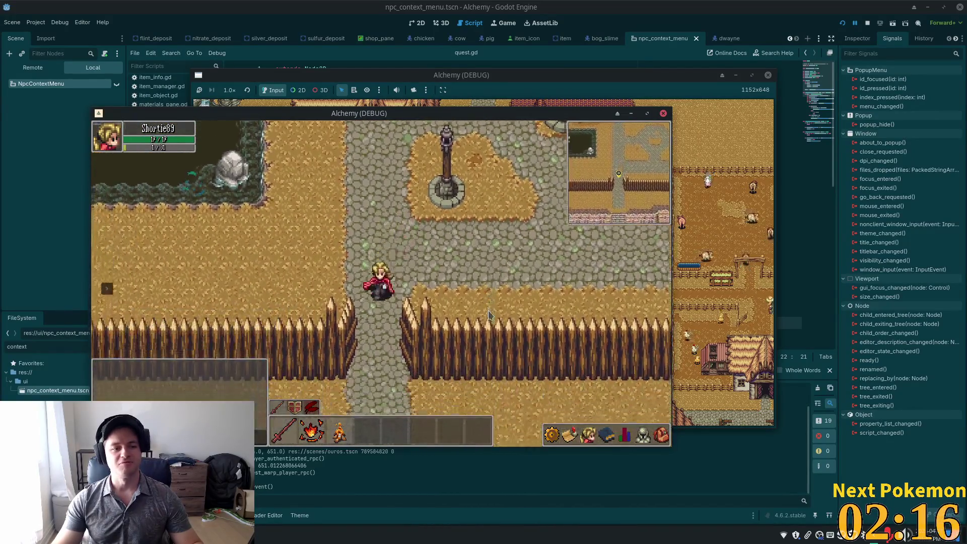
key(s)
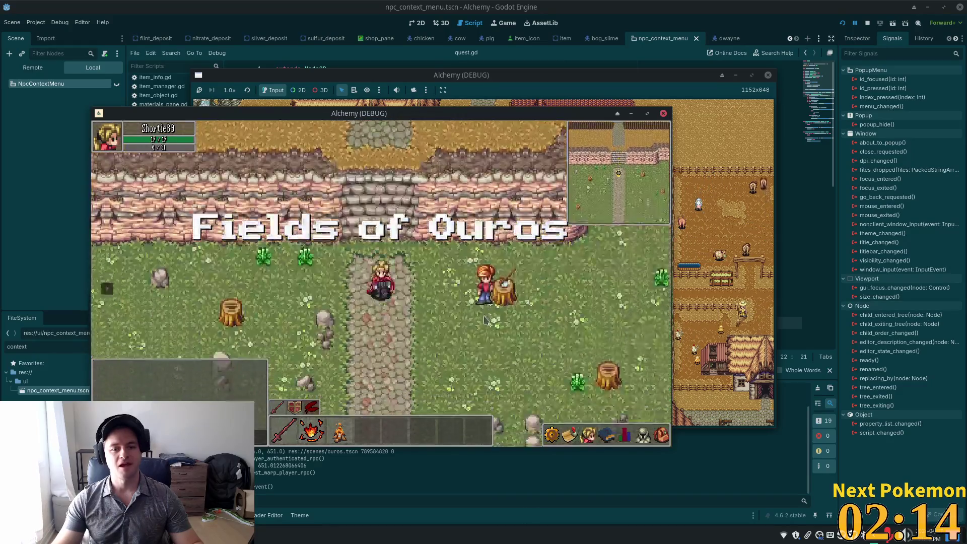
key(s)
key(a)
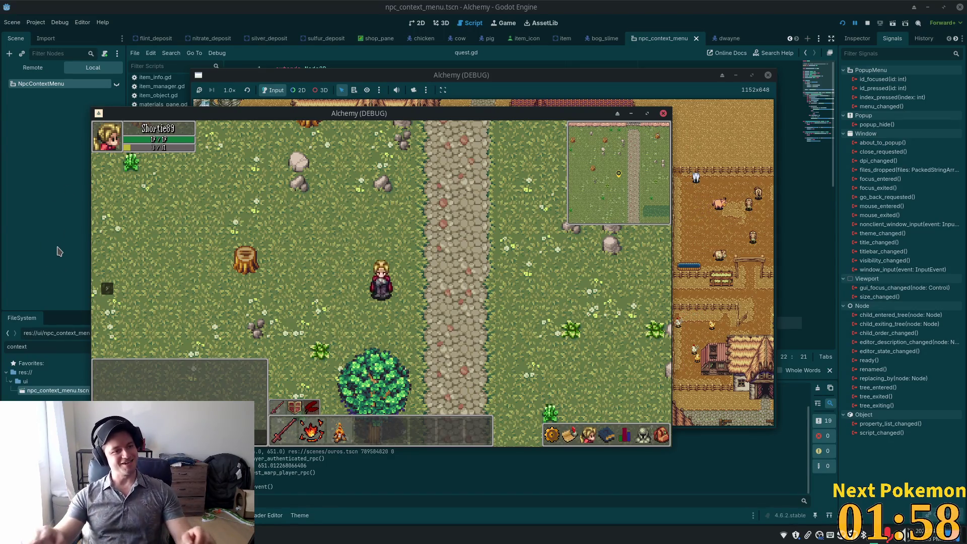
Walk north back through Ouros, then west along the river to the bridge and east off it.
key(w)
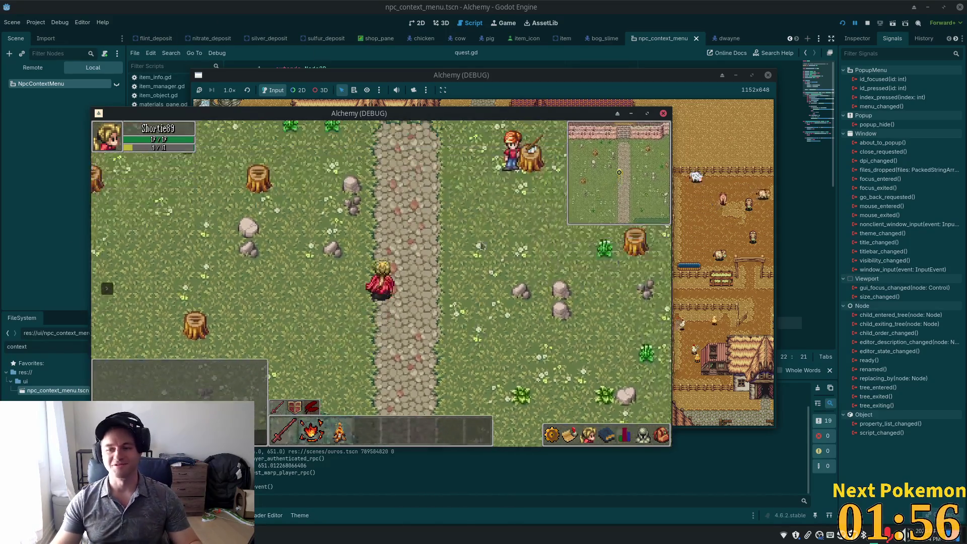
key(w)
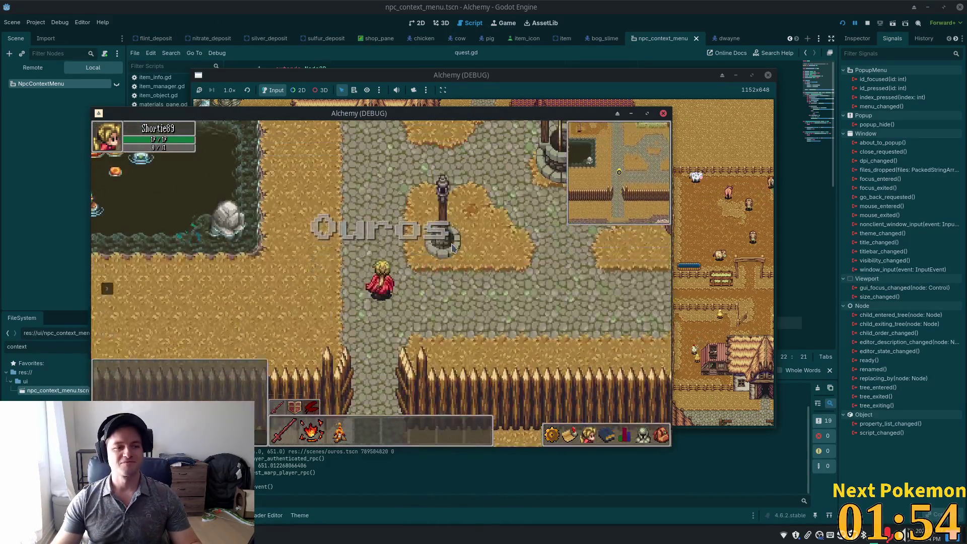
key(w)
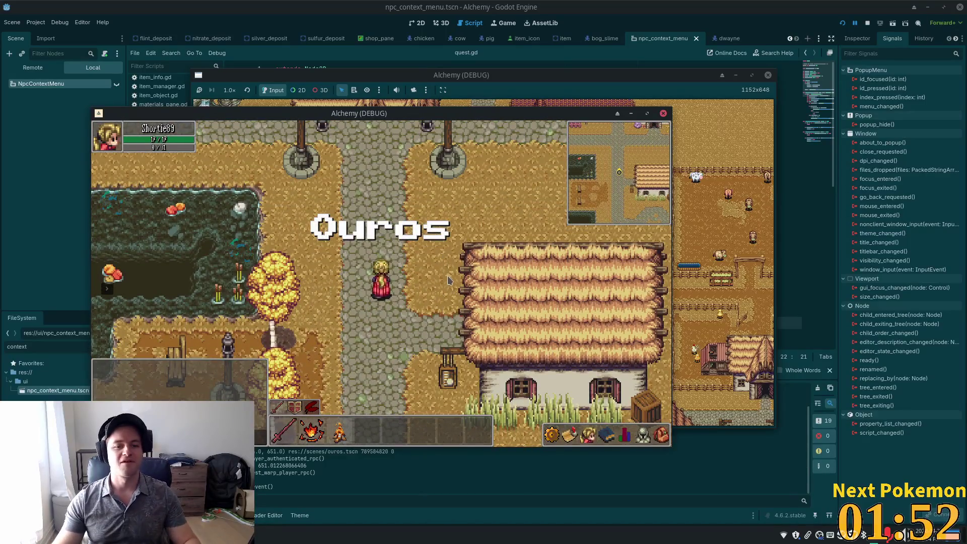
key(w)
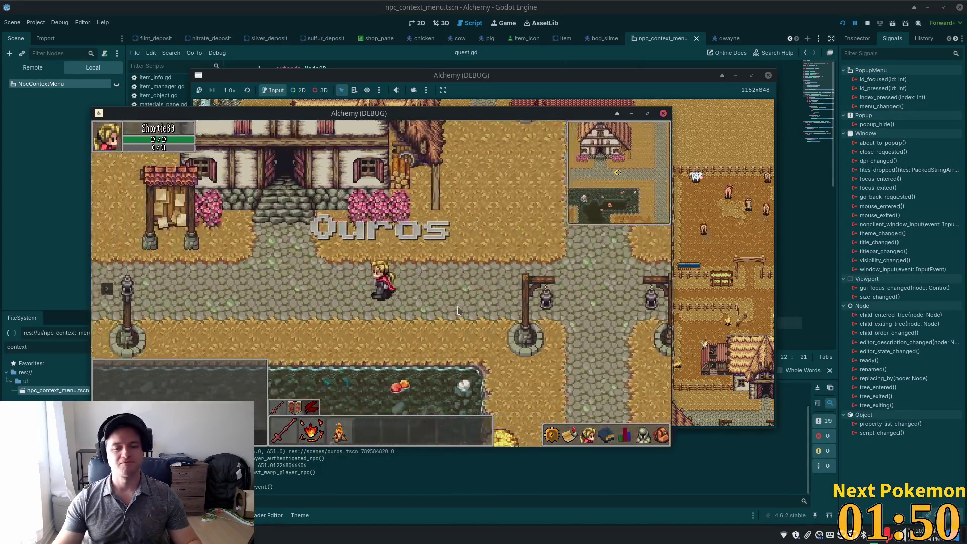
key(a)
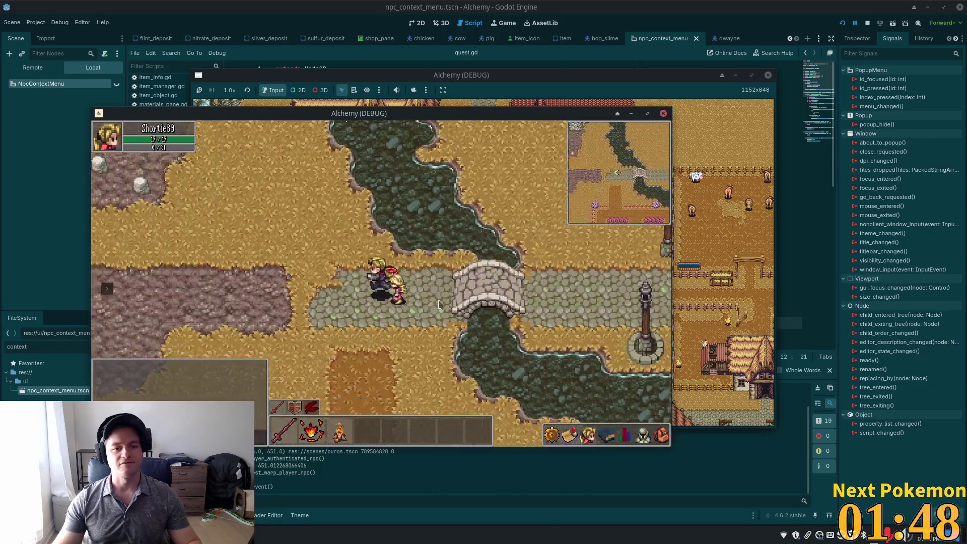
key(w)
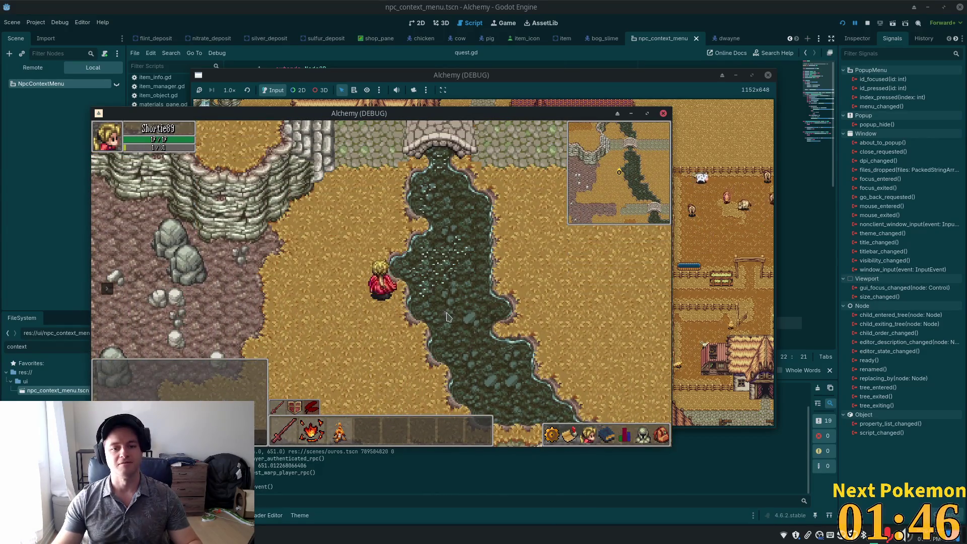
key(w)
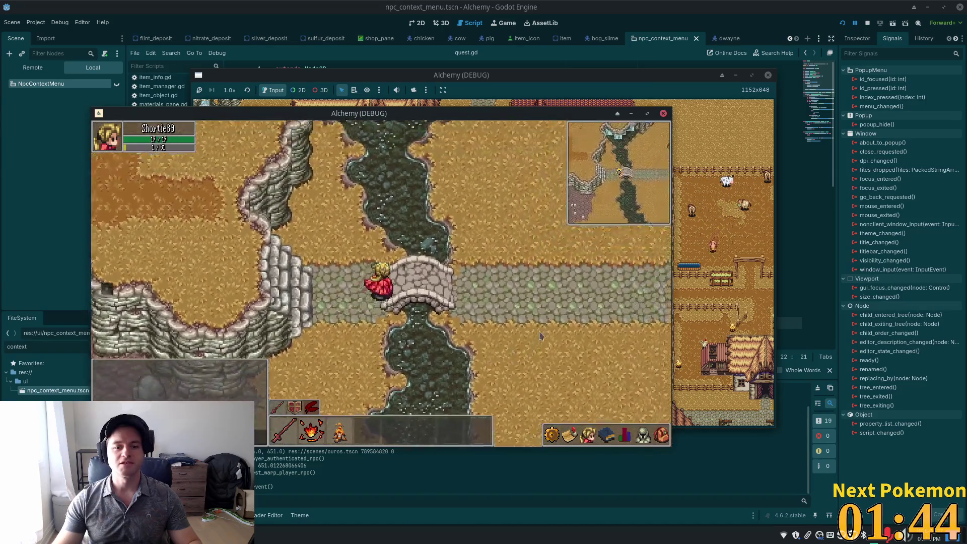
key(d)
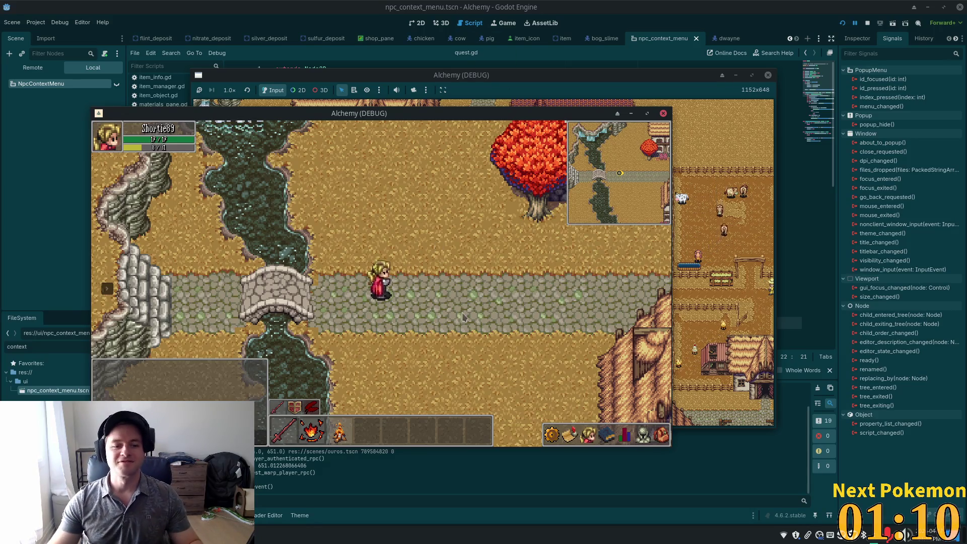
Walk the character left and right near the bridge, finally crossing west to the stairs.
key(Left)
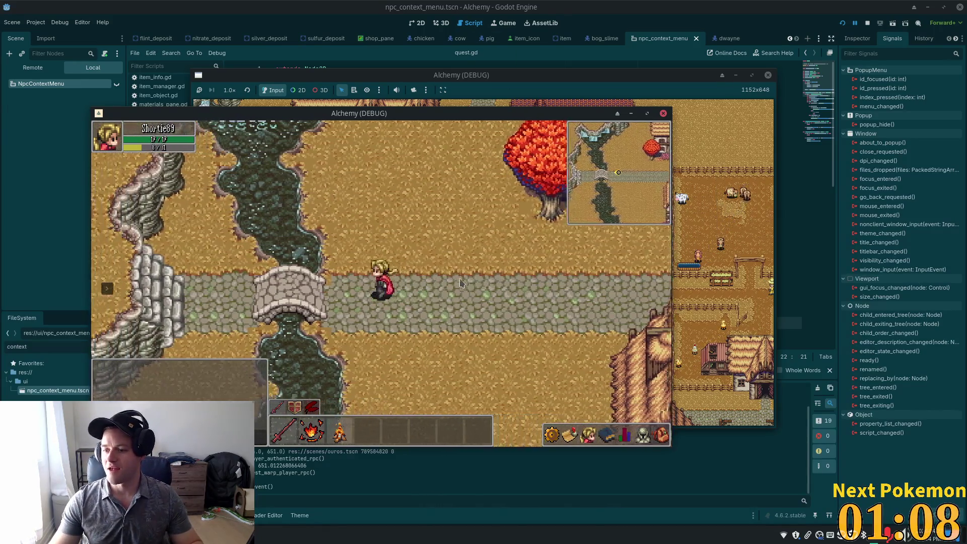
key(Left)
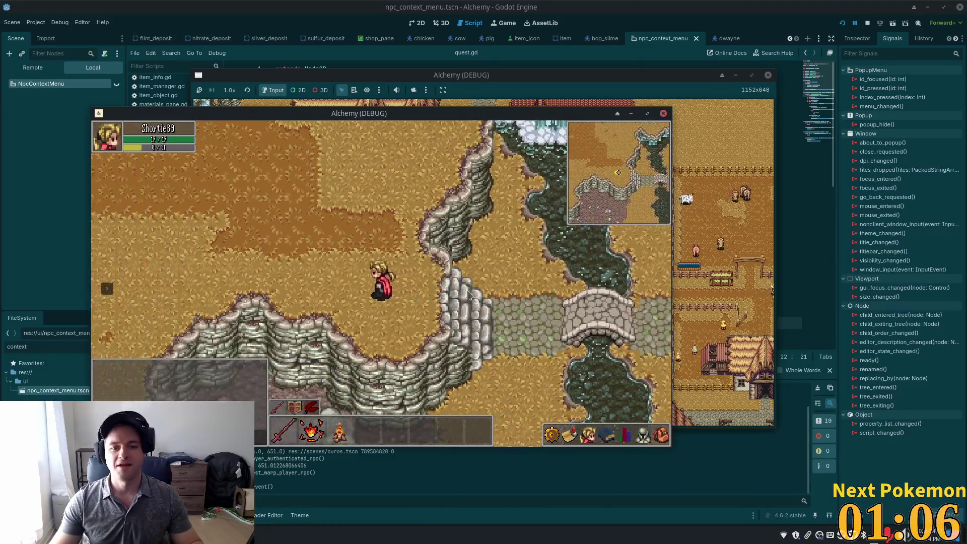
key(Right)
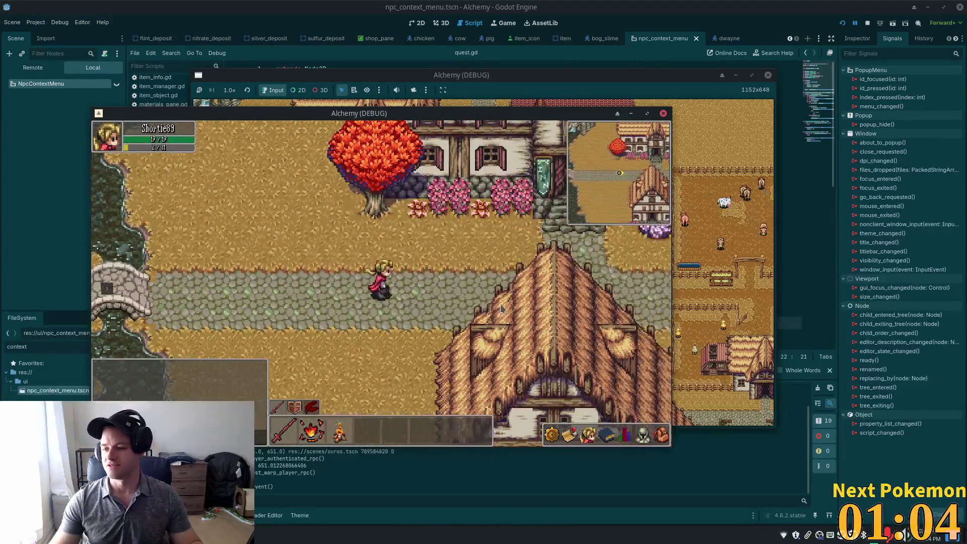
key(Left)
key(Right)
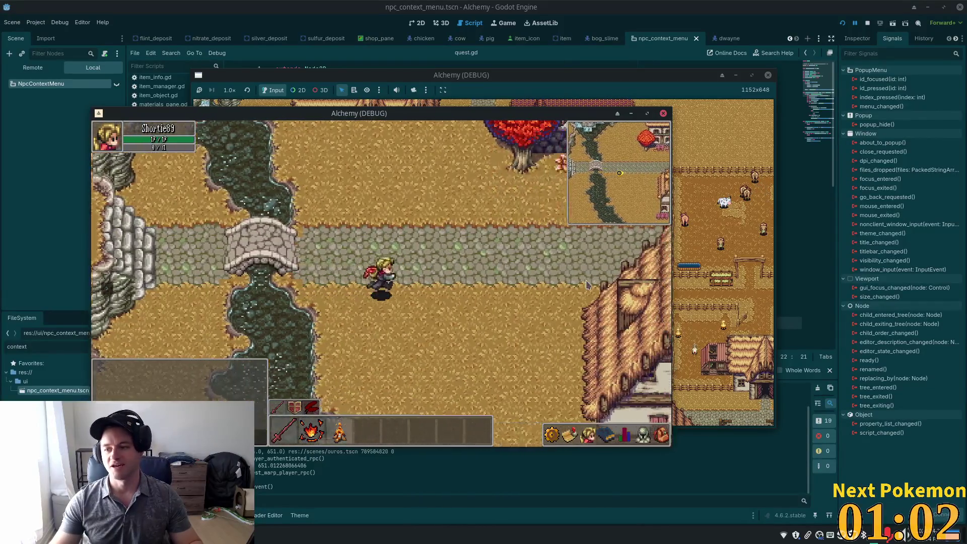
key(Up)
key(Left)
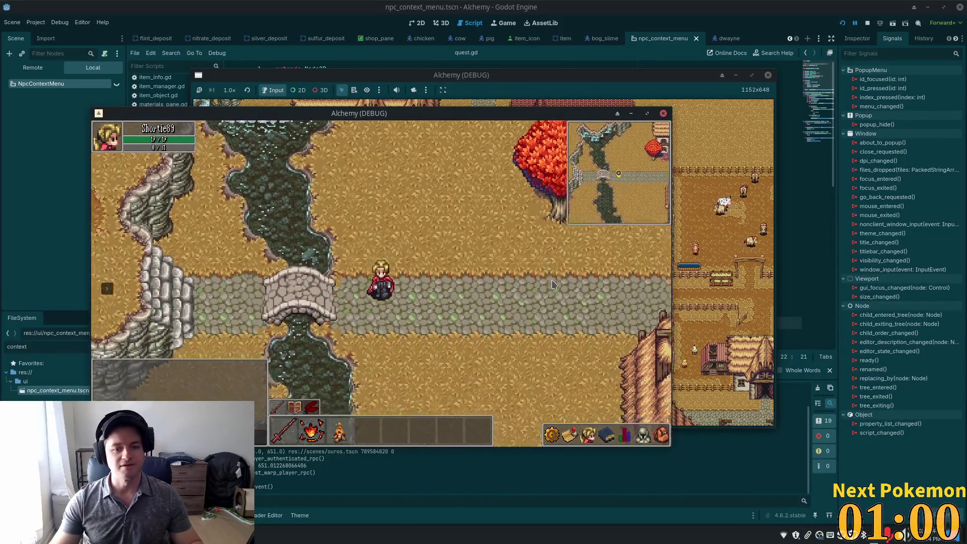
key(Right)
key(Left)
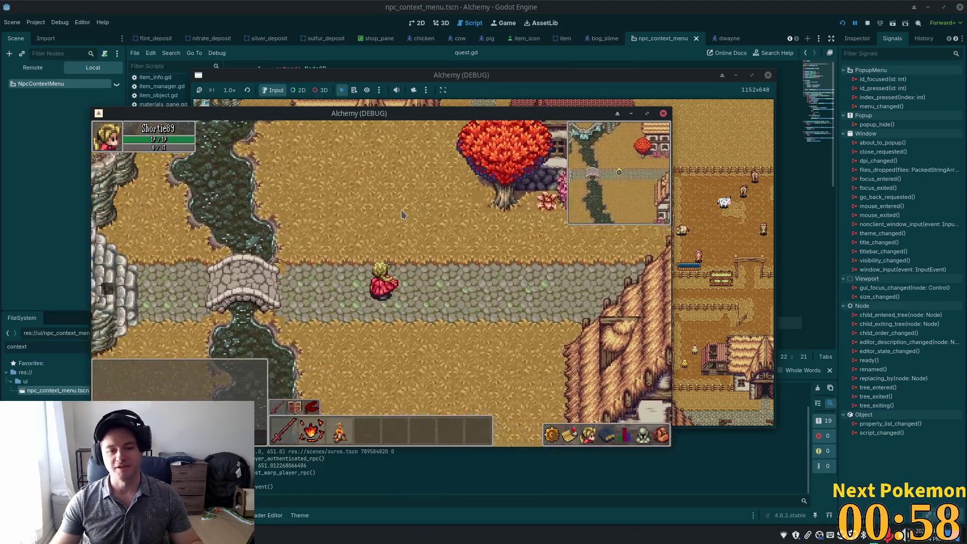
key(Left)
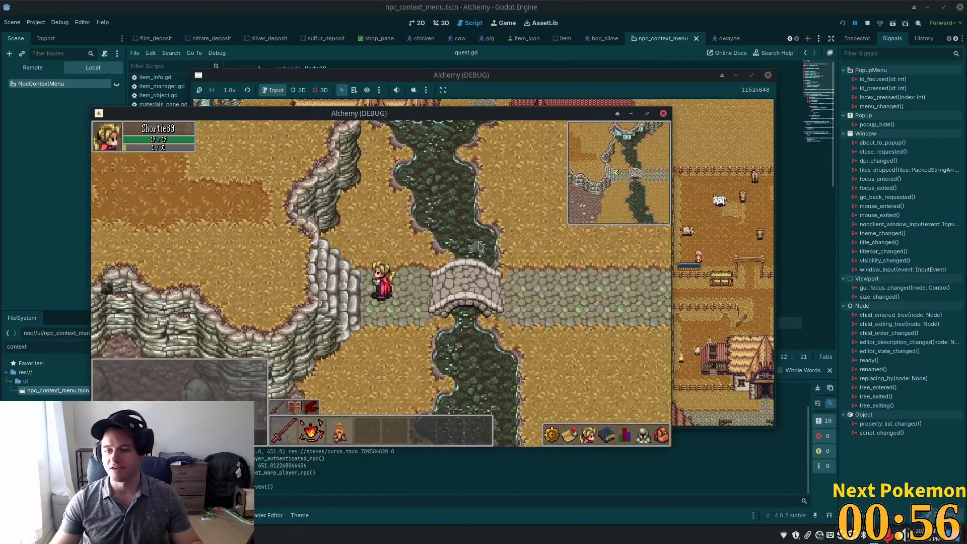
Walk right toward the inn, then back left across the bridge and up onto the plateau.
key(Right)
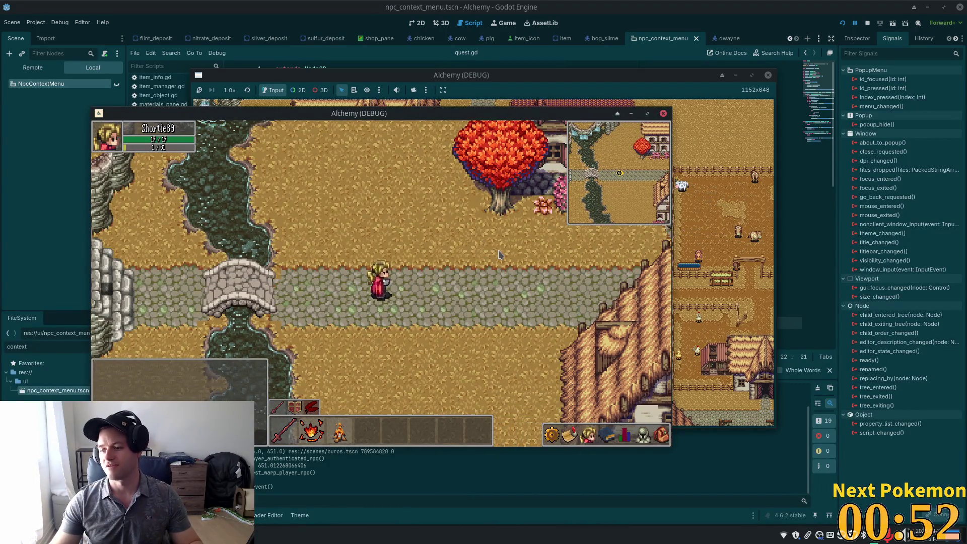
key(Left)
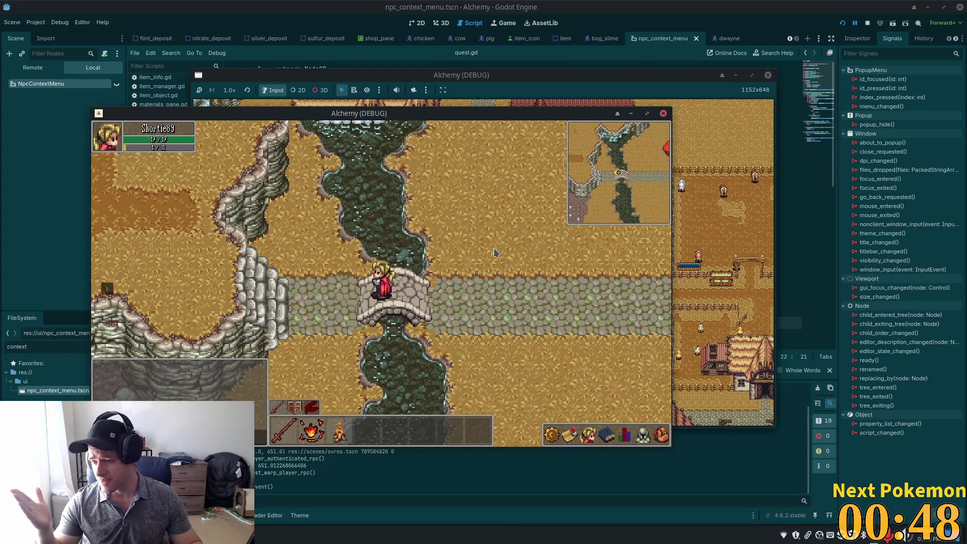
key(Right)
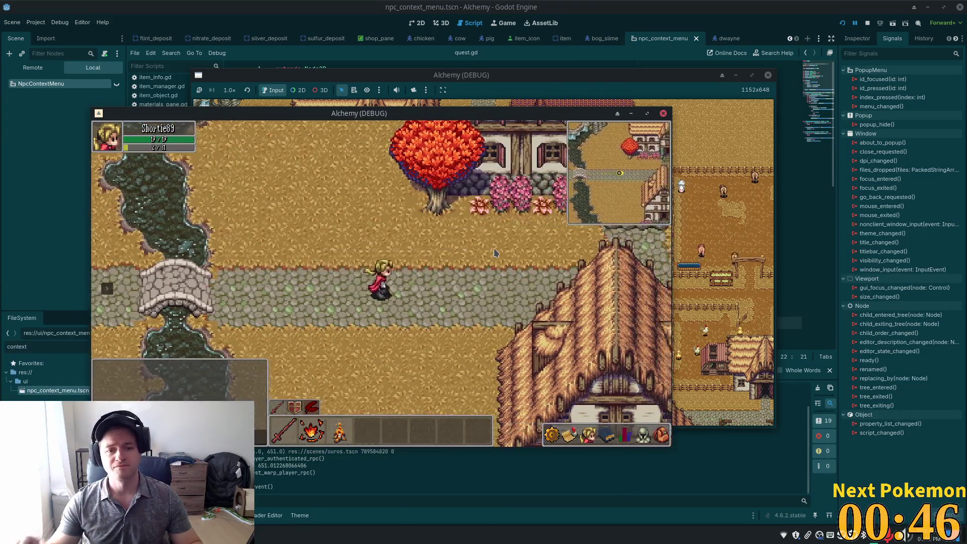
key(Right)
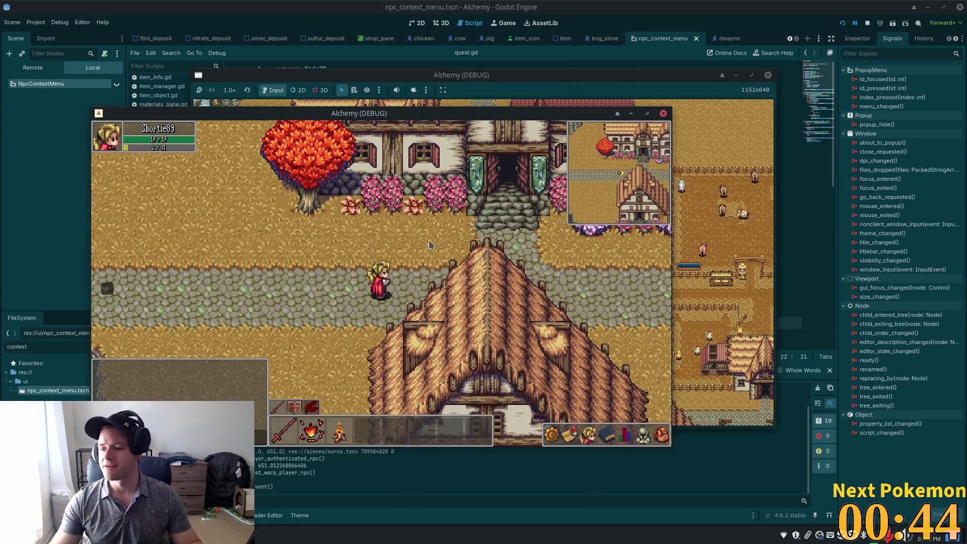
key(Left)
key(Left)
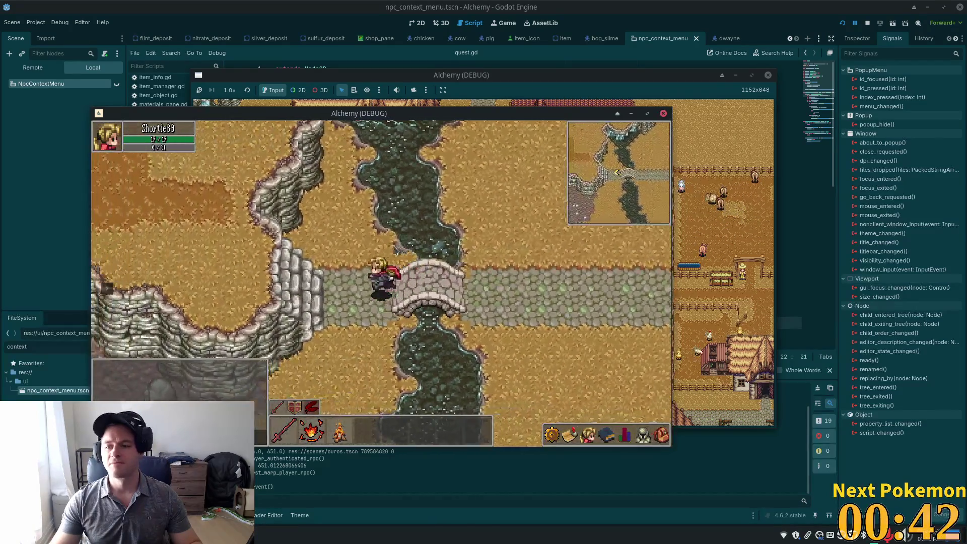
key(Up)
Walk up through the cliff gap across Ouros Highlands, then south, east and west into Verdigris Meadows.
key(Up)
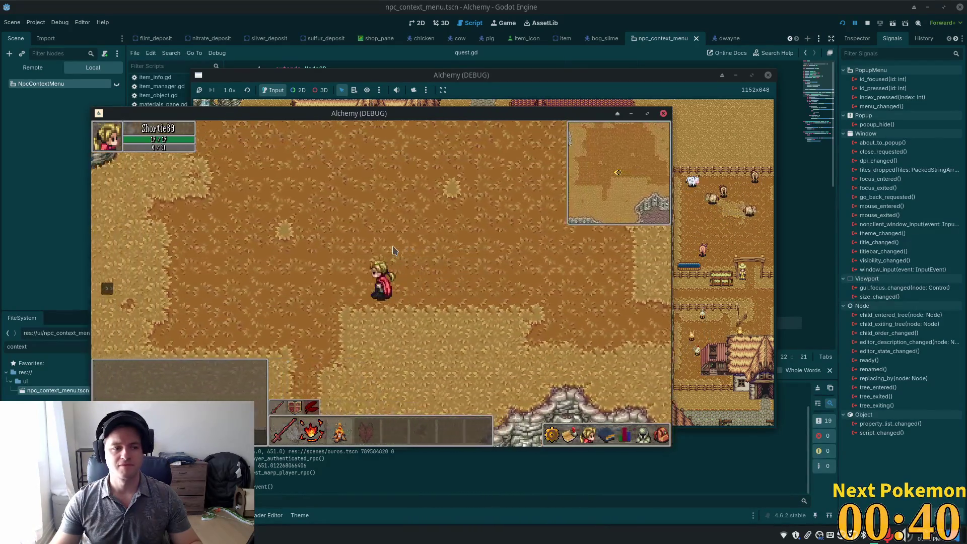
key(Up)
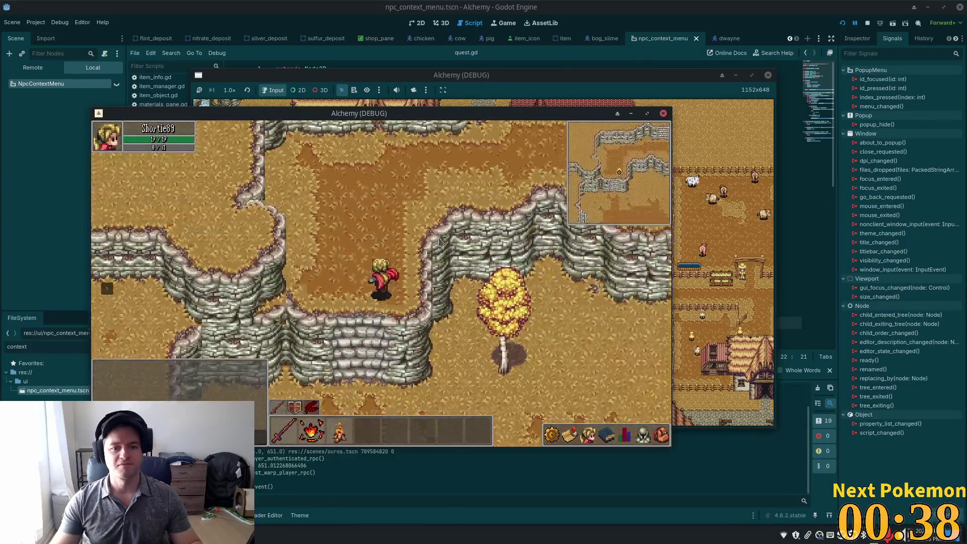
key(Up)
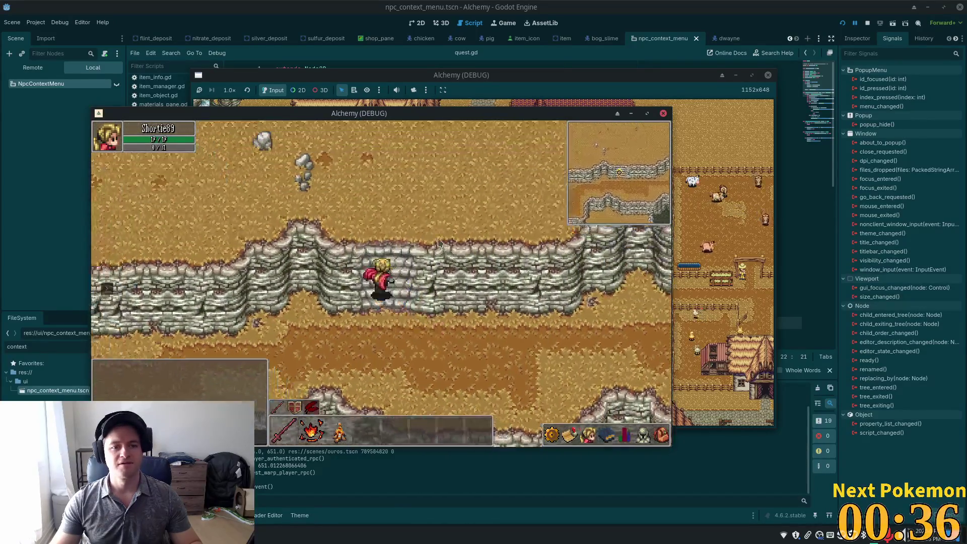
key(Up)
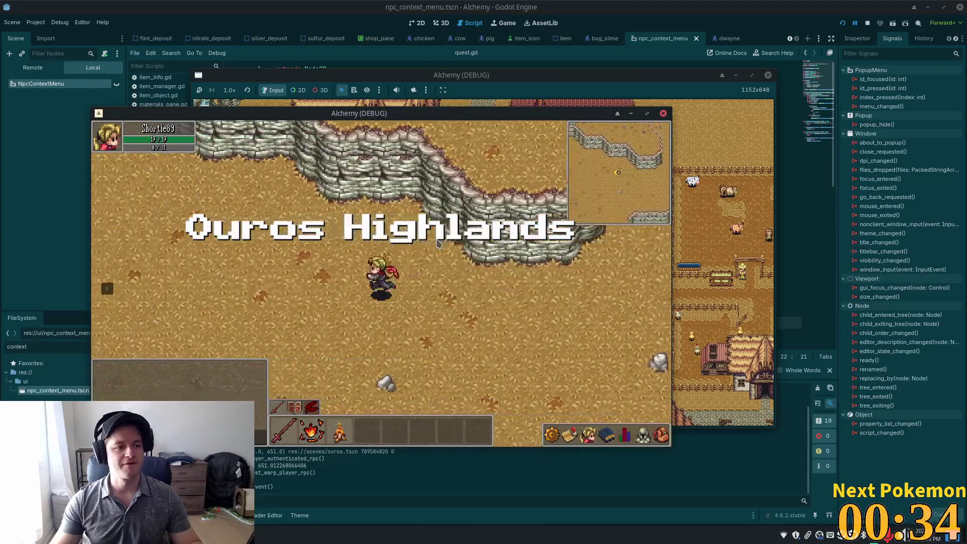
key(Up)
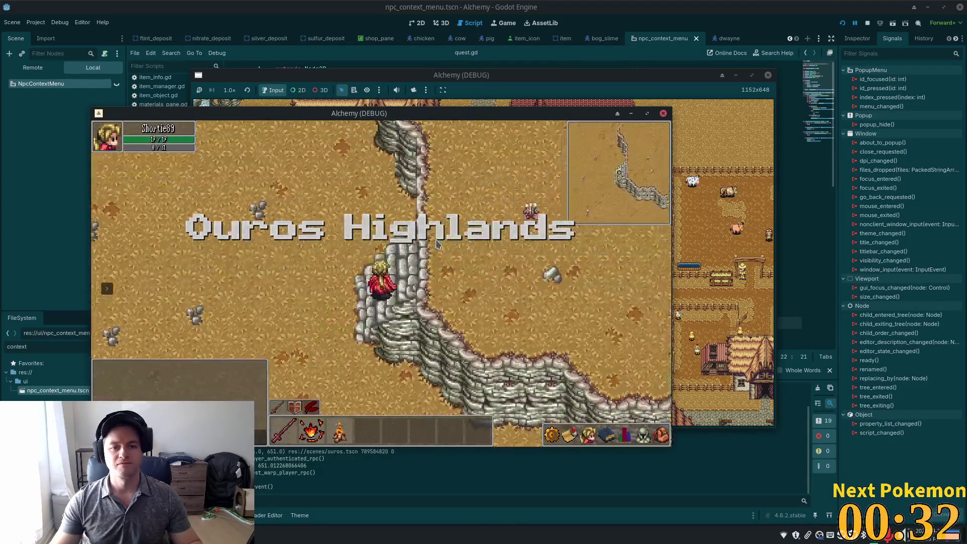
key(Up)
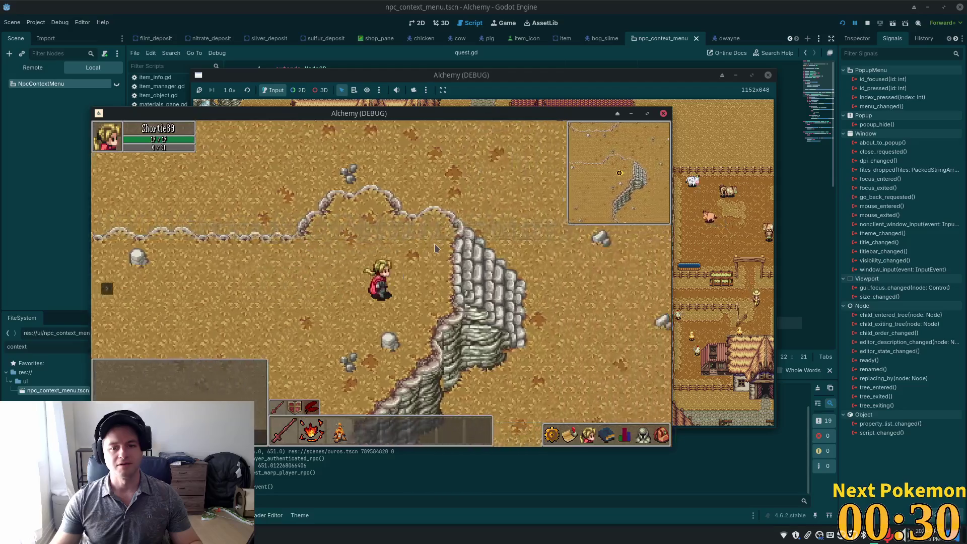
key(Up)
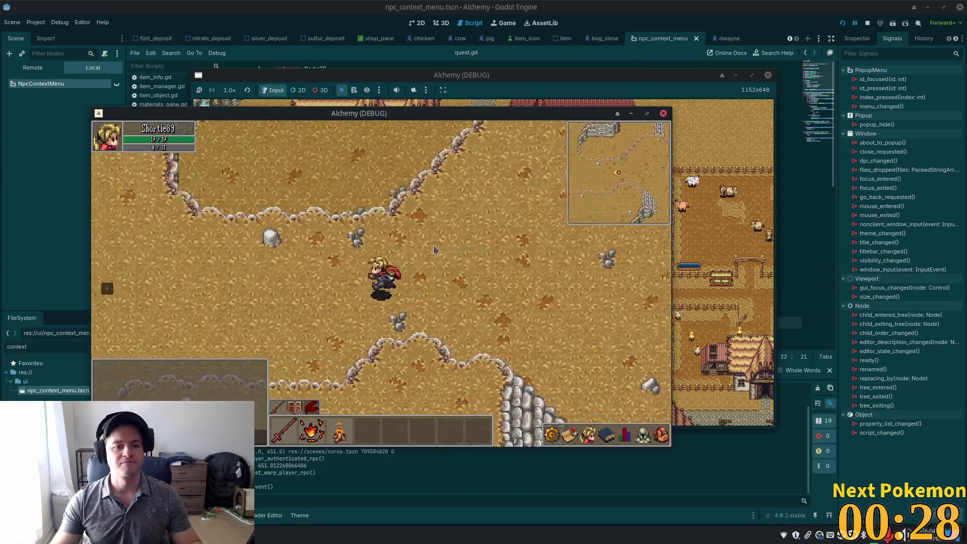
key(Up)
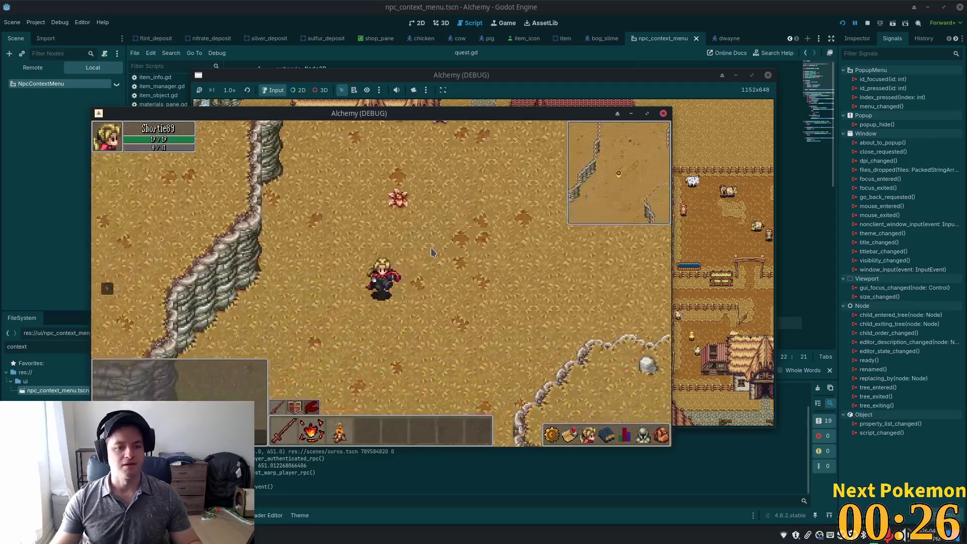
key(Down)
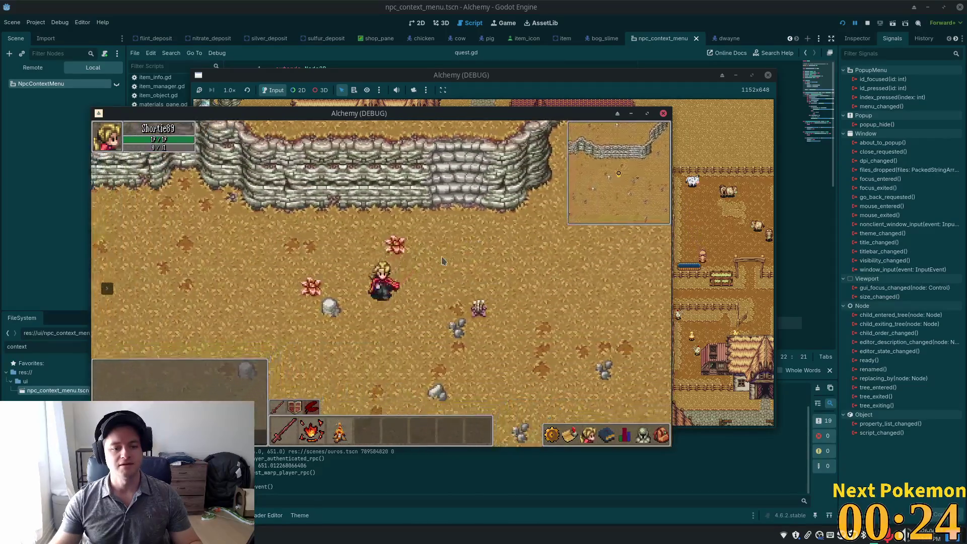
key(Down)
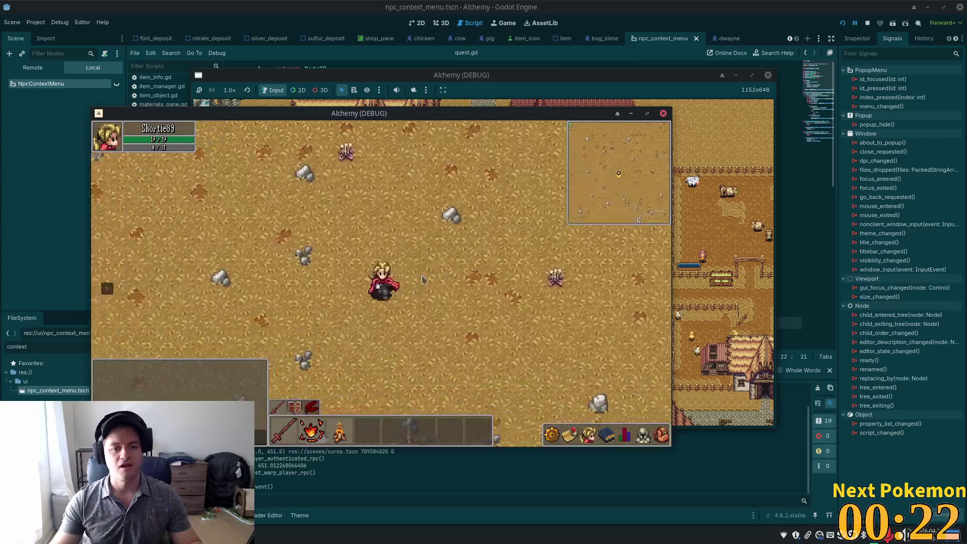
key(Right)
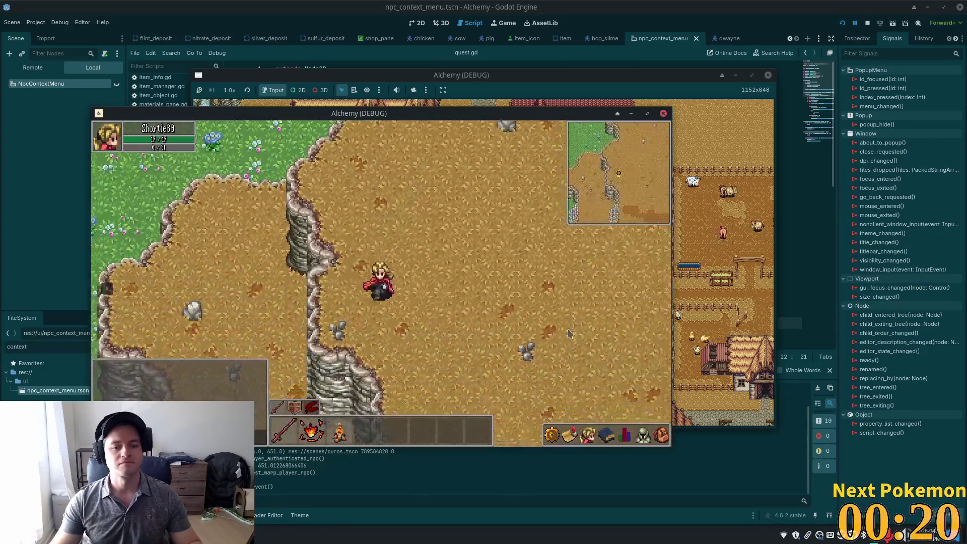
key(Left)
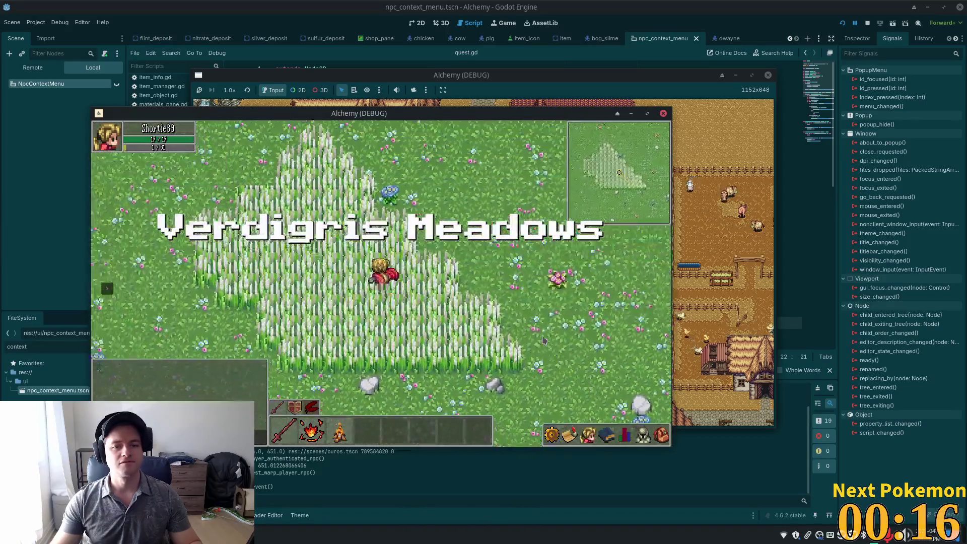
Walk north, east, north again, then west along the pink and teal treeline.
key(Up)
key(Up)
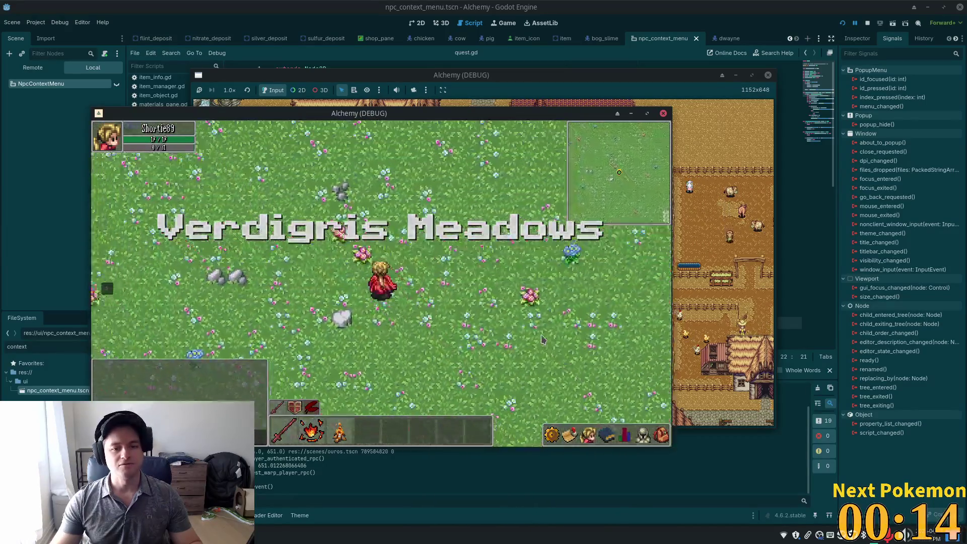
key(Right)
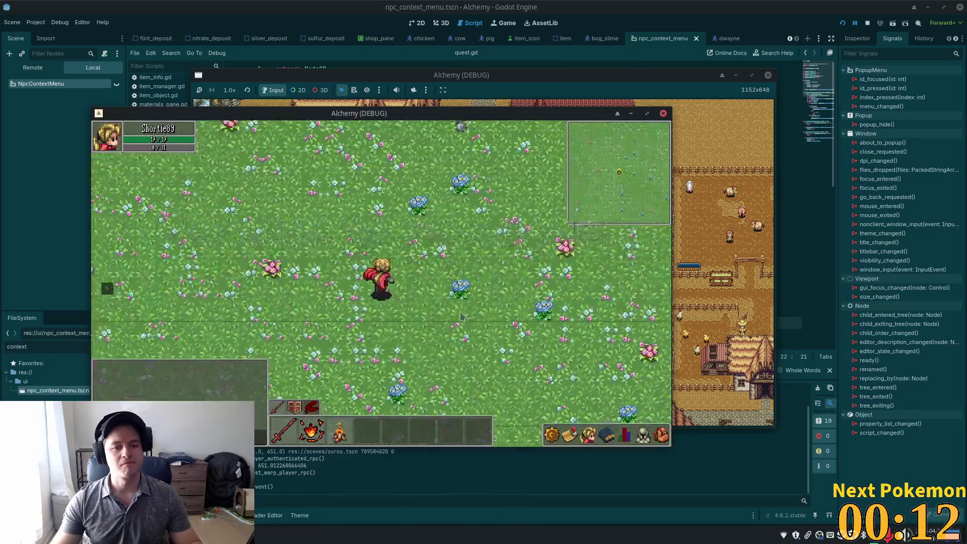
key(Up)
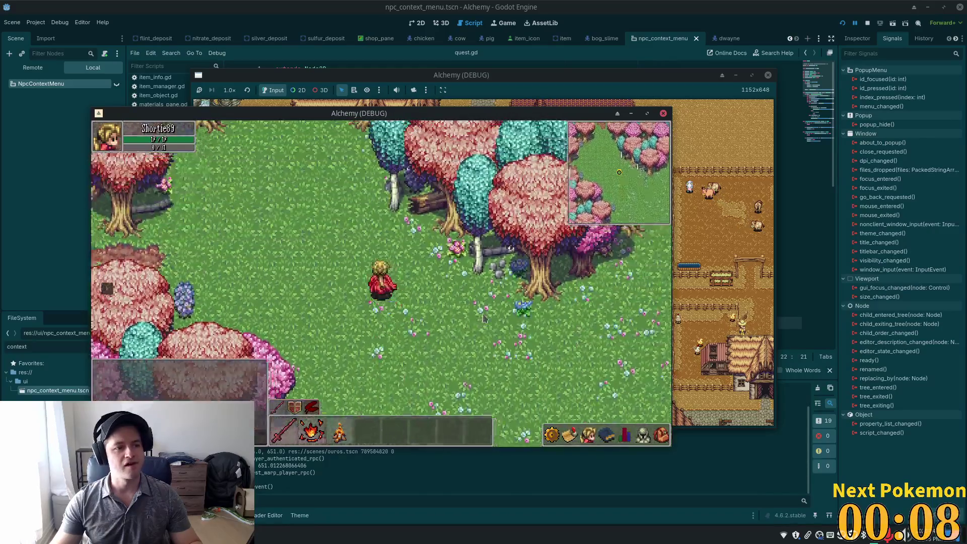
key(Left)
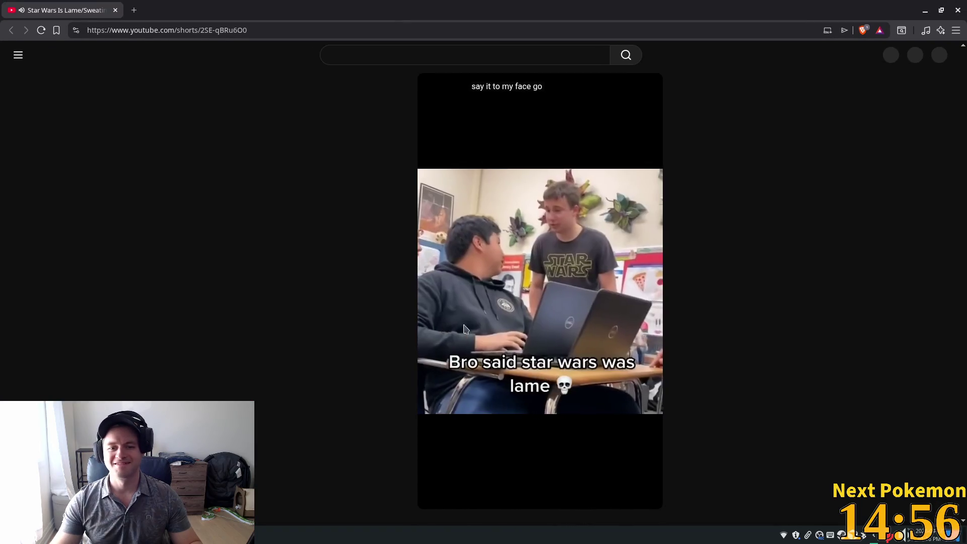
click(892, 528)
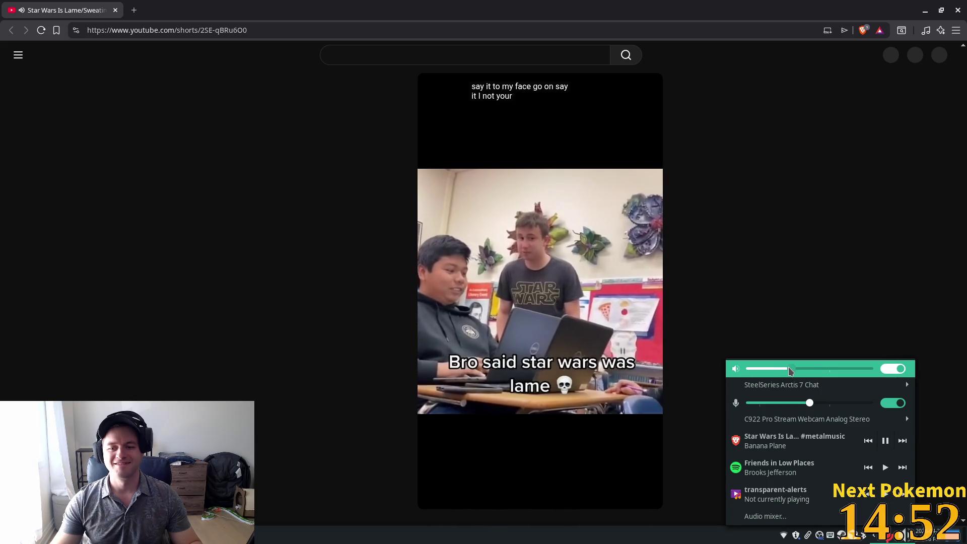
click(847, 287)
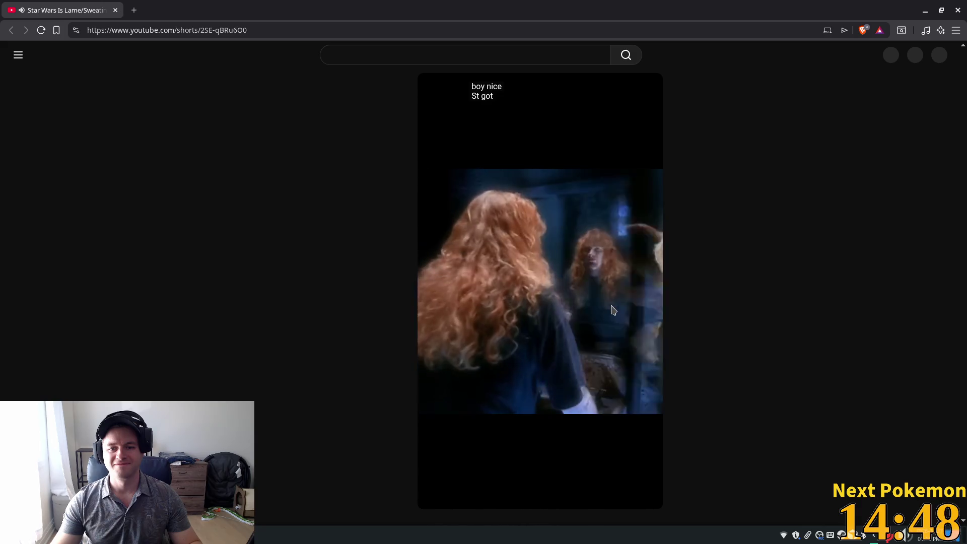
click(575, 305)
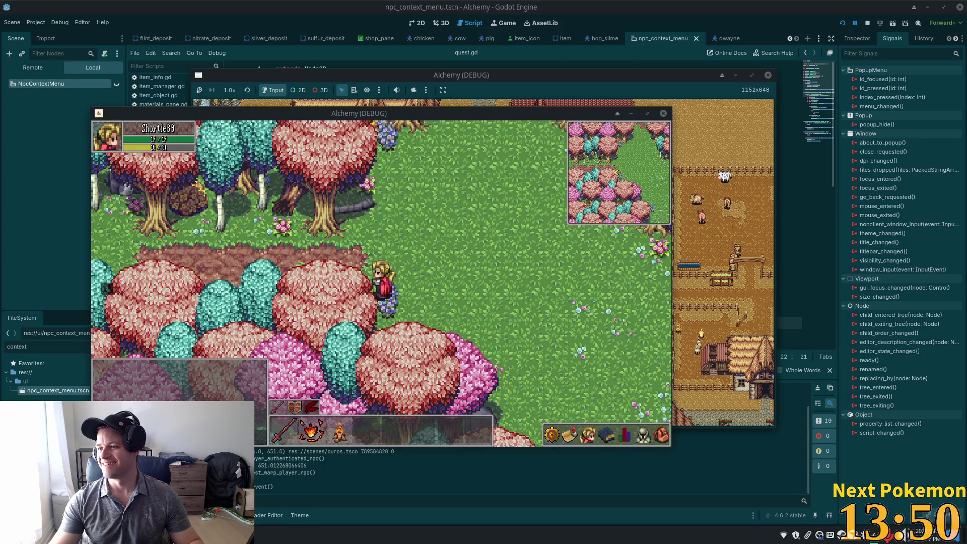
key(alt+Tab)
drag(456, 35, 388, 24)
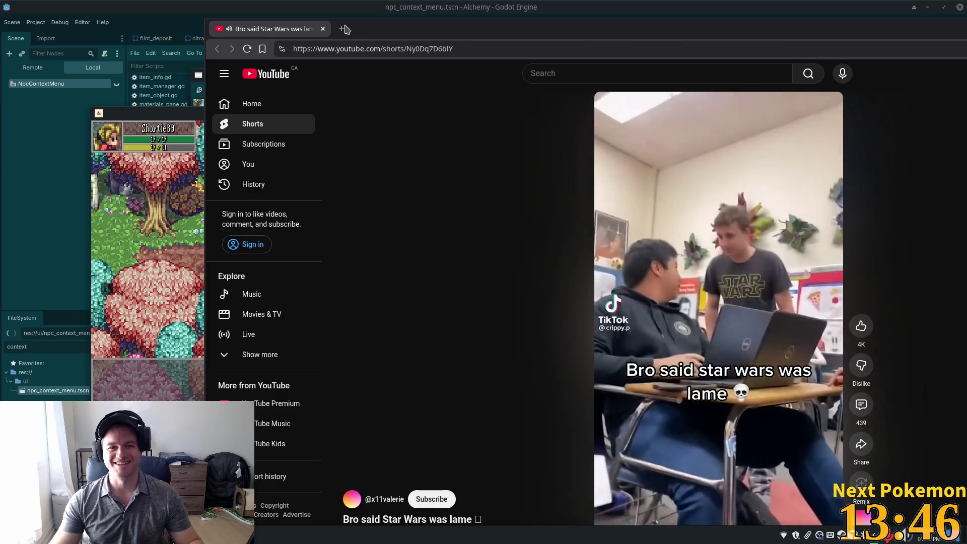
click(323, 29)
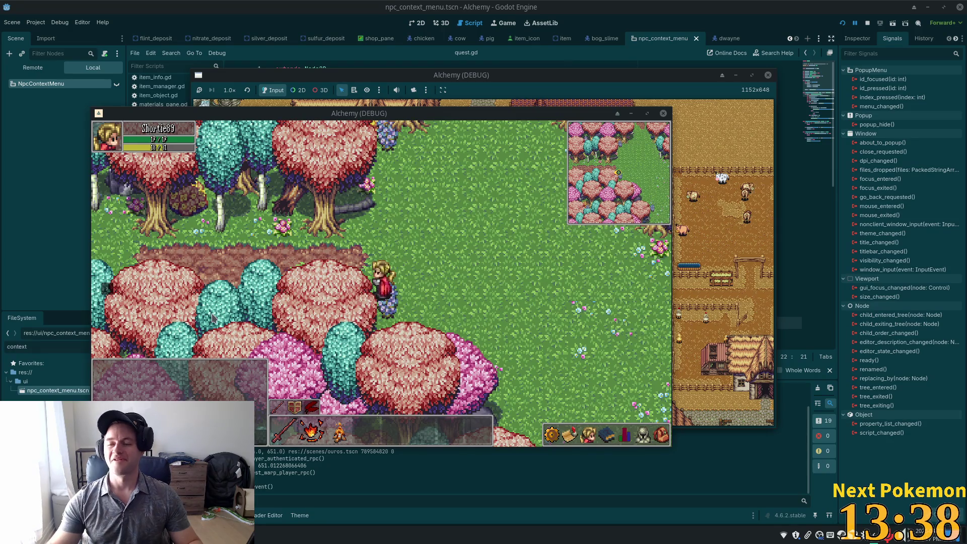
key(a)
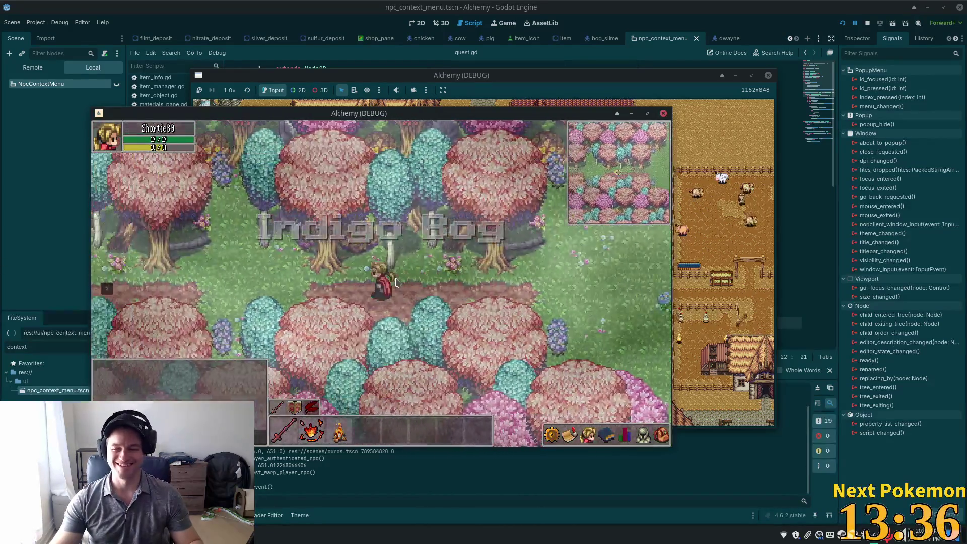
key(a)
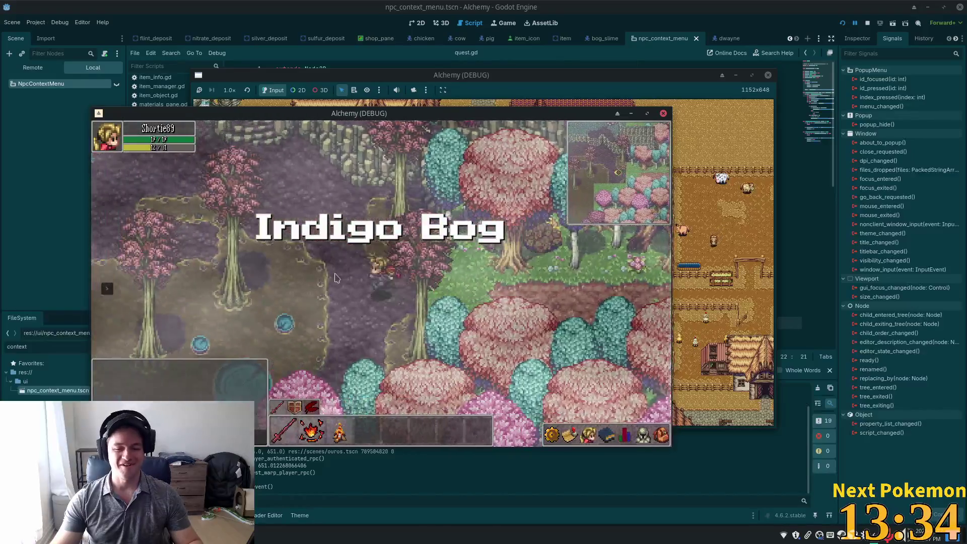
key(w)
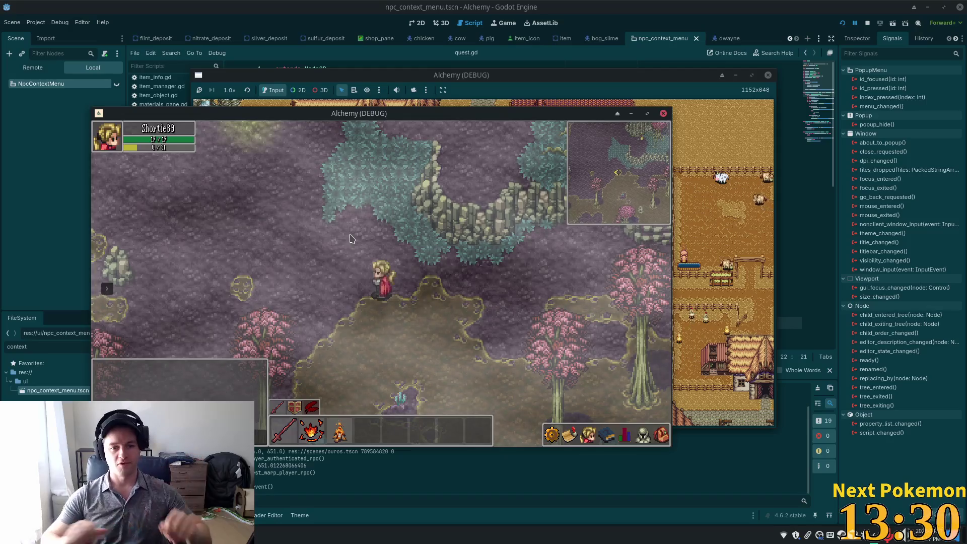
key(w)
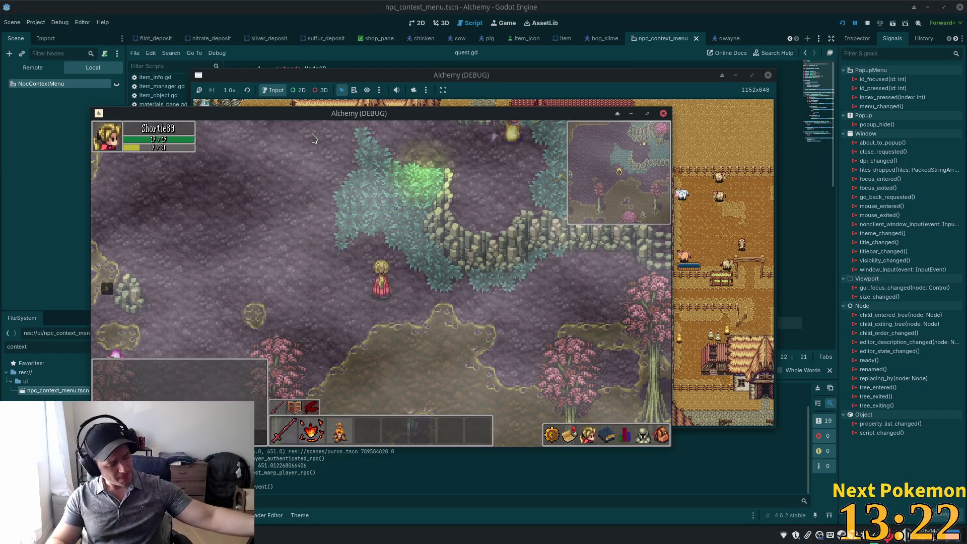
key(a)
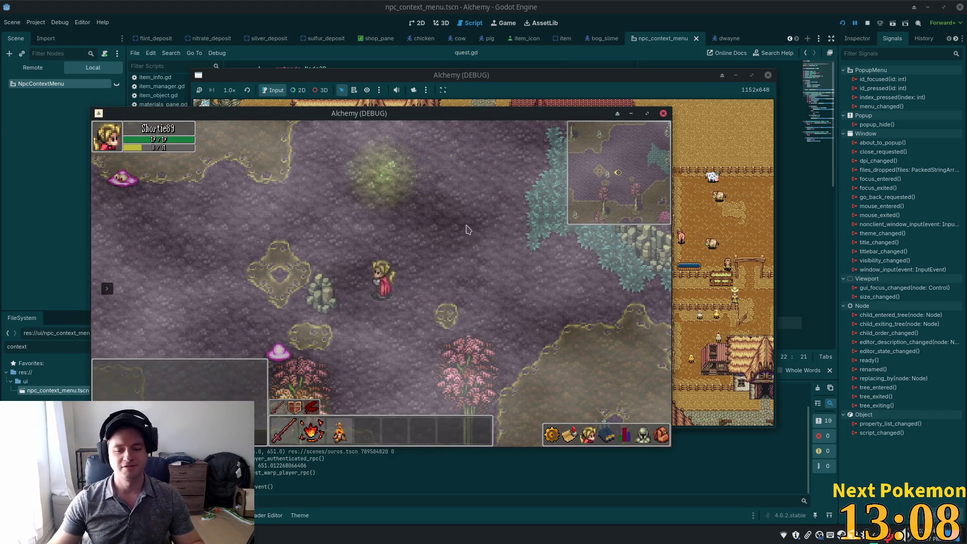
key(w+a)
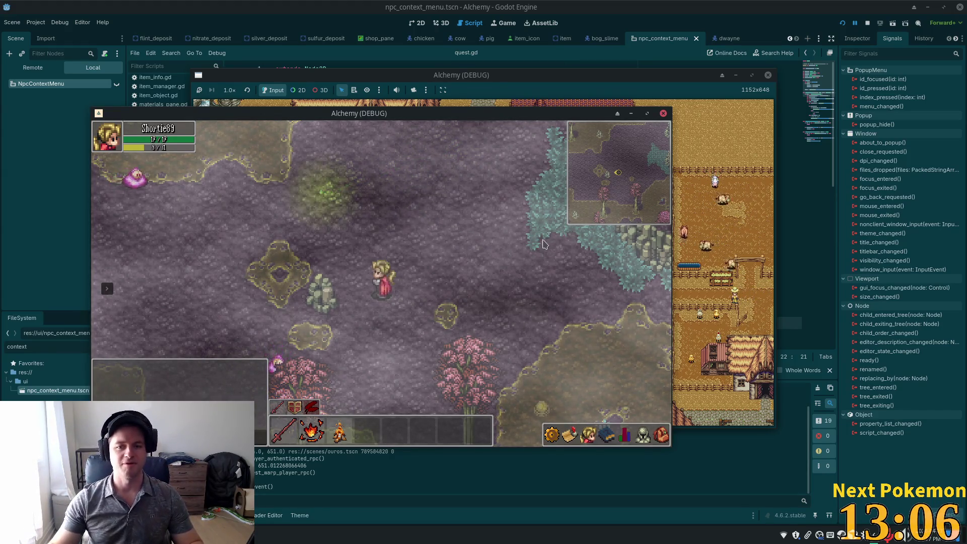
key(w+a)
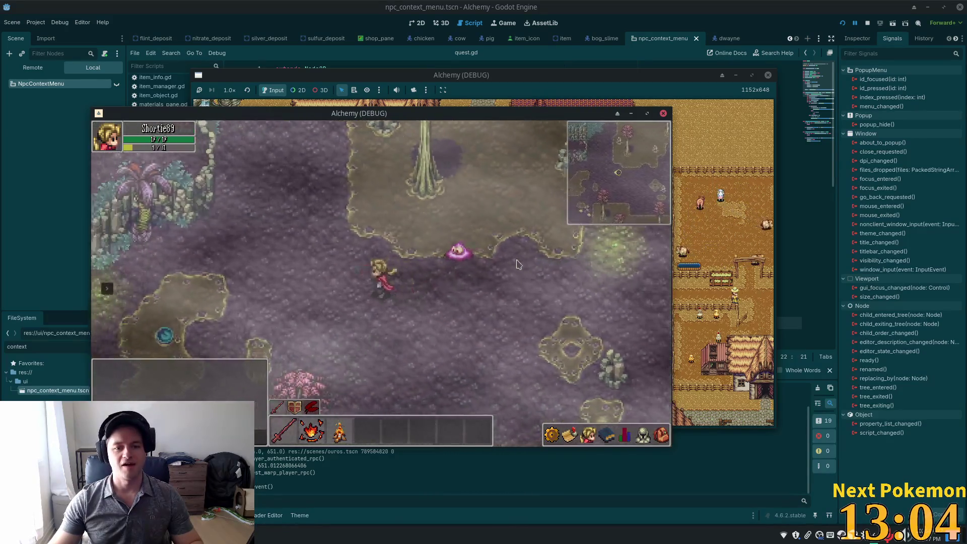
key(w+a)
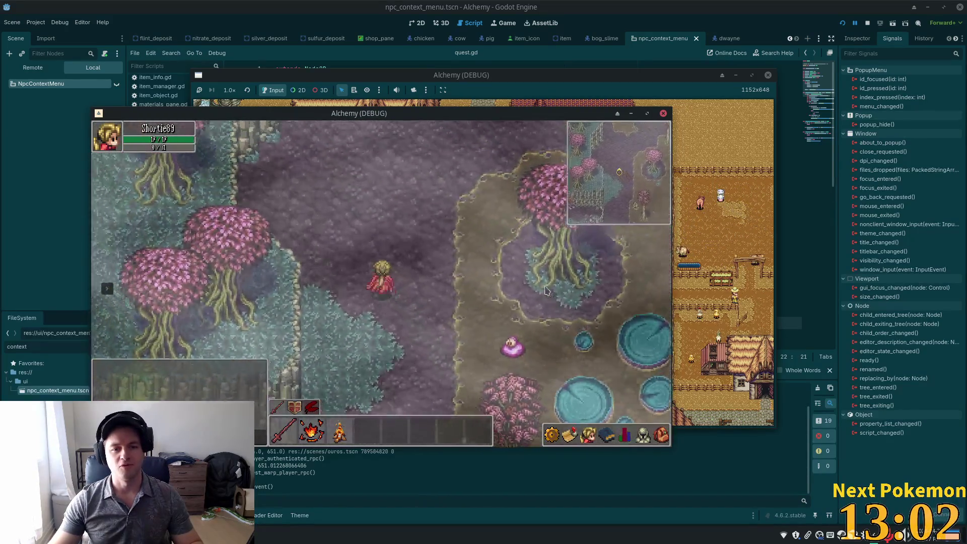
key(w+d)
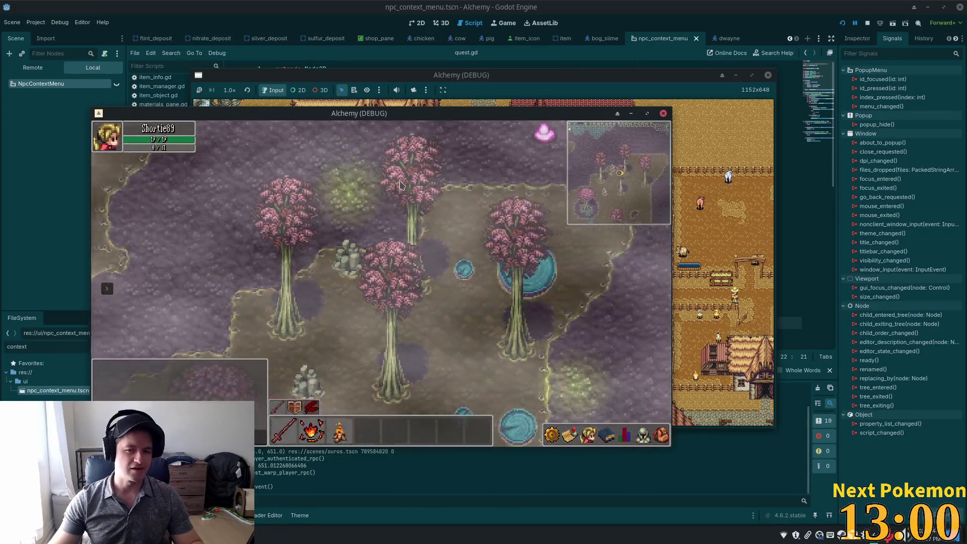
key(s)
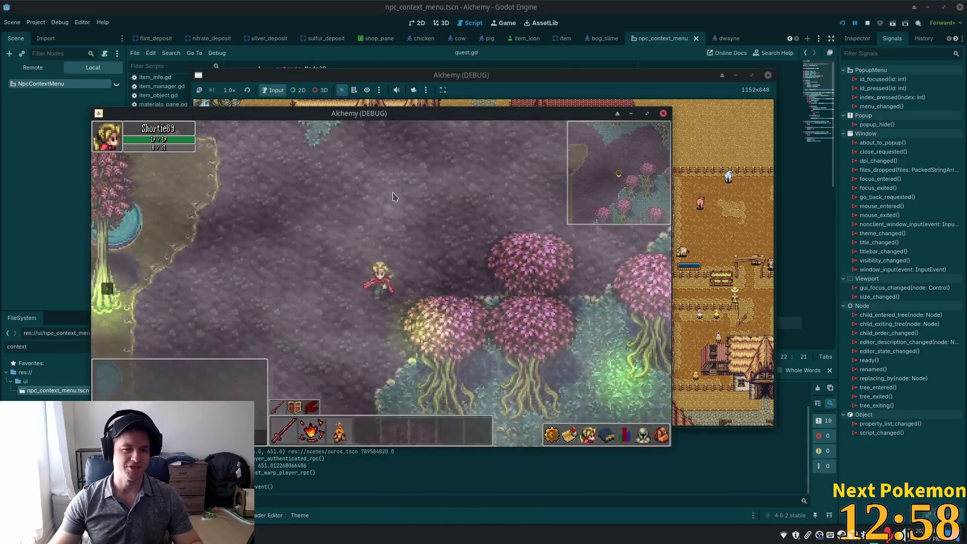
key(s)
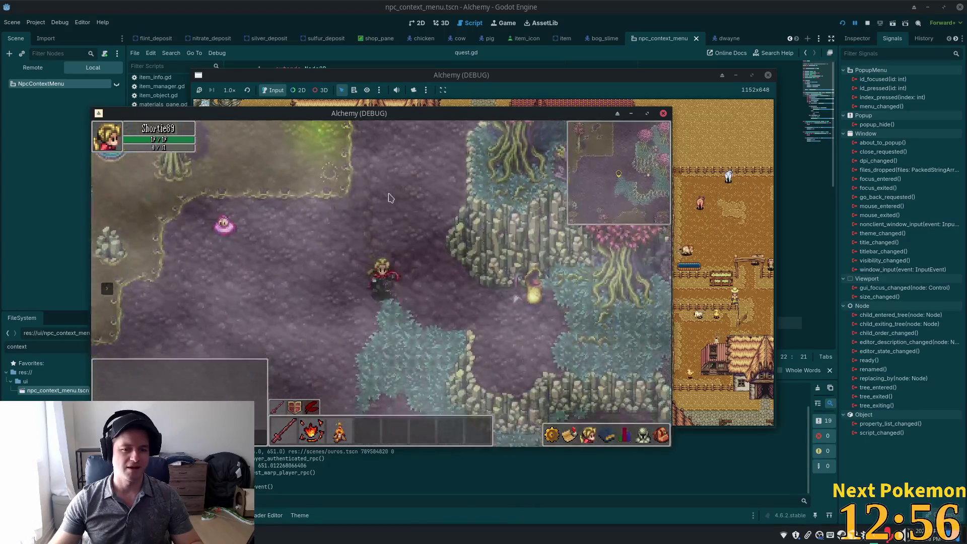
key(d)
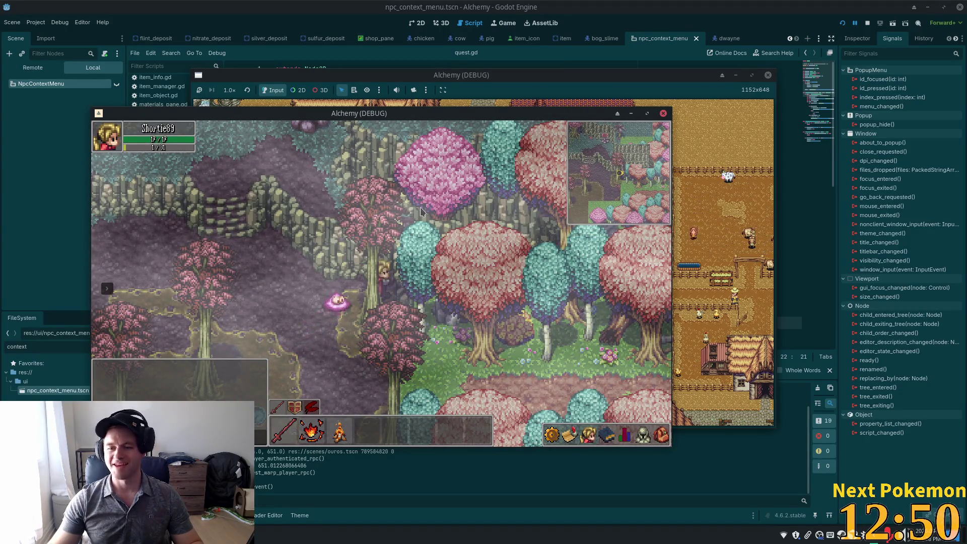
key(a)
key(s)
key(d)
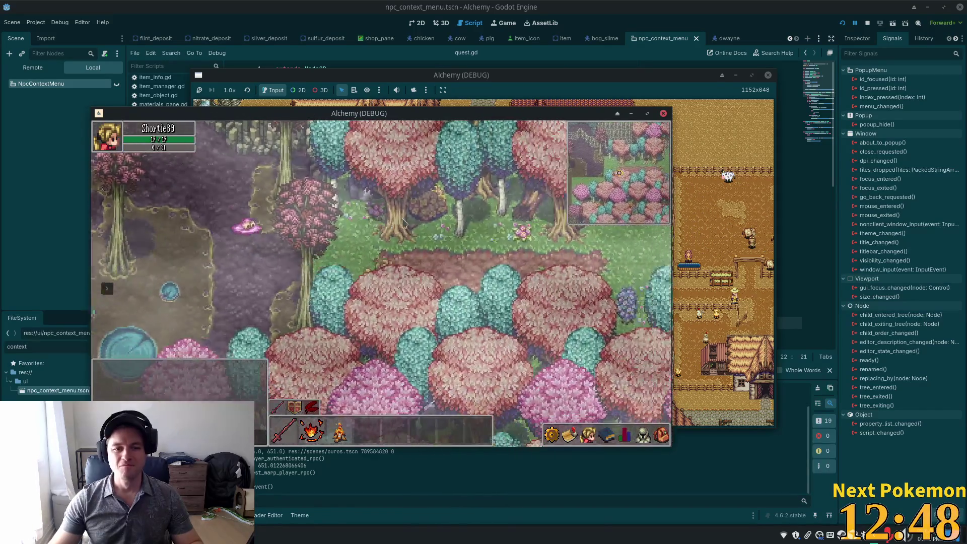
key(s)
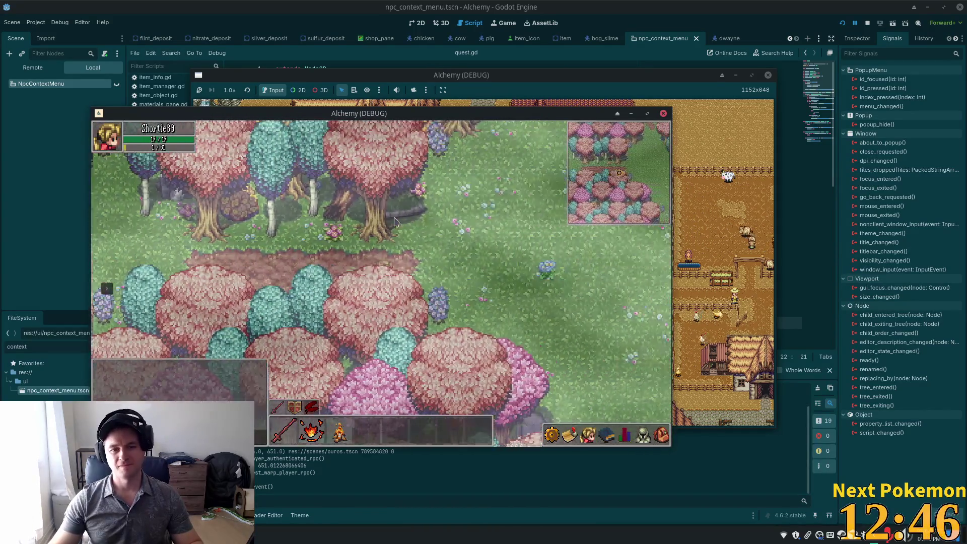
Walk through the meadow past the dirt ring and south out of the tall grass.
key(d)
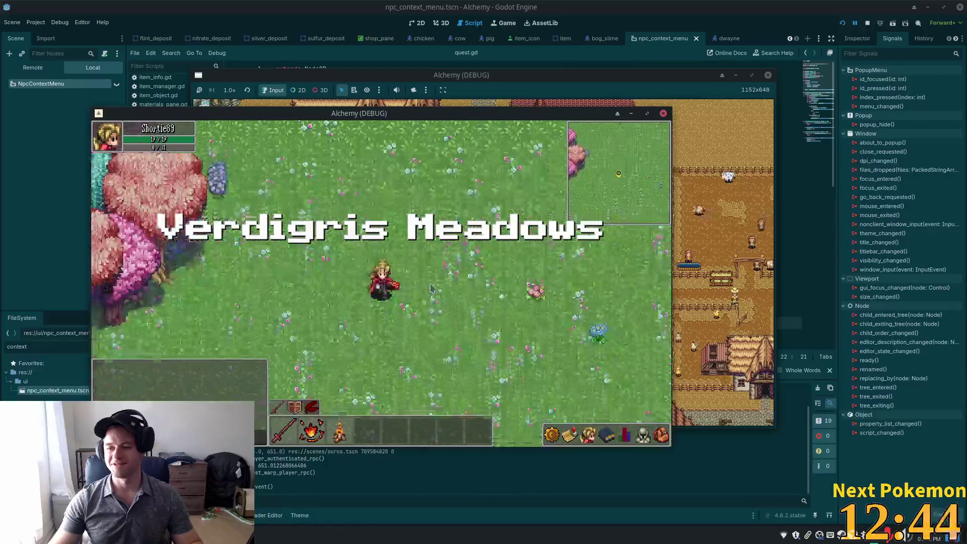
key(a)
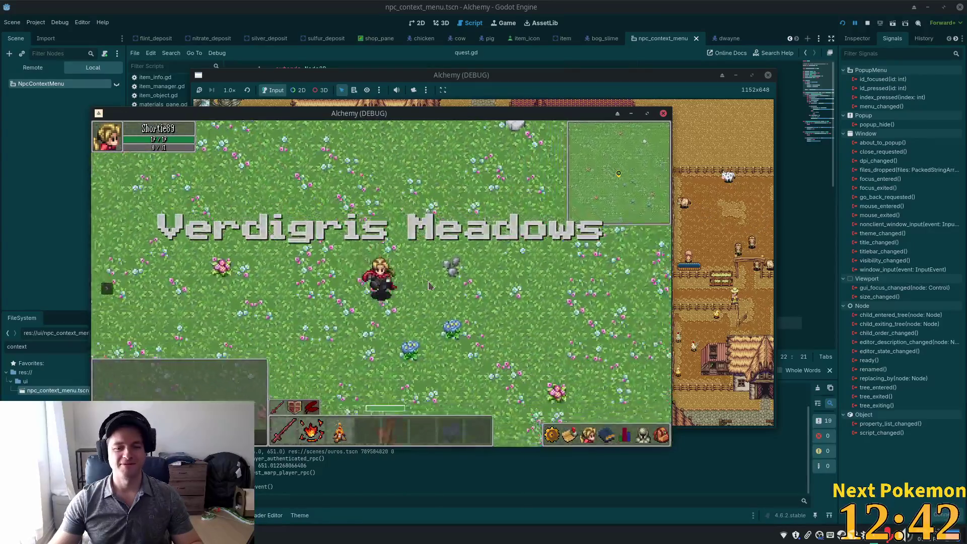
key(d)
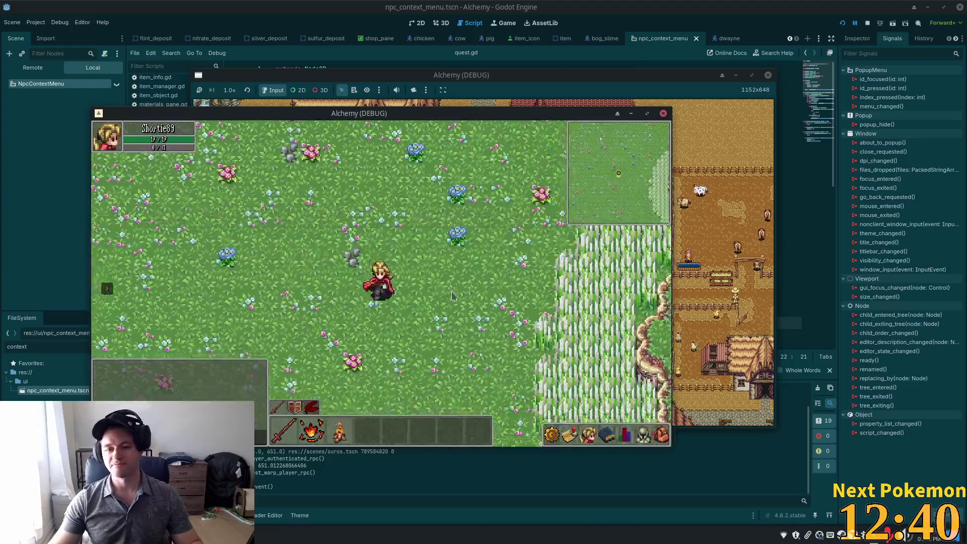
key(s)
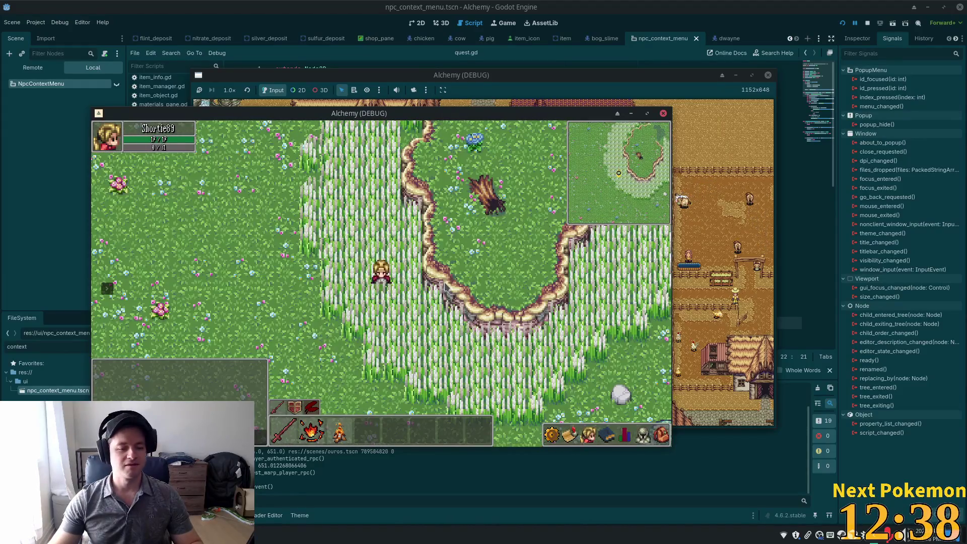
key(s)
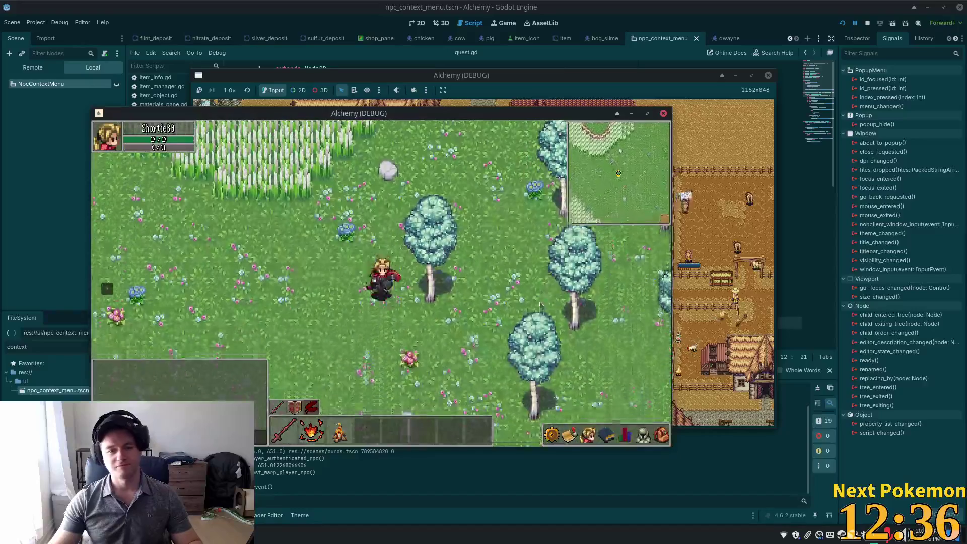
key(s)
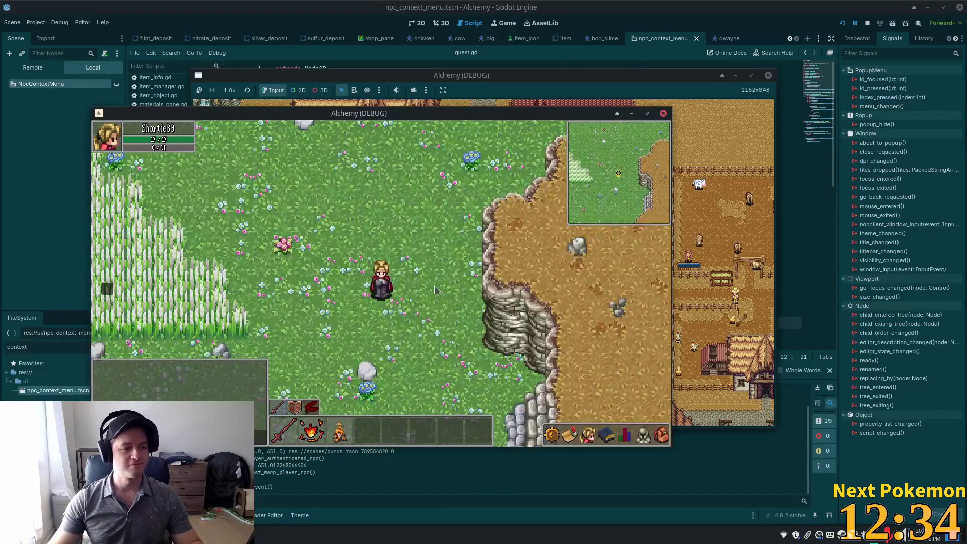
Walk the character east across Ouros Highlands into the Ouros area.
key(d)
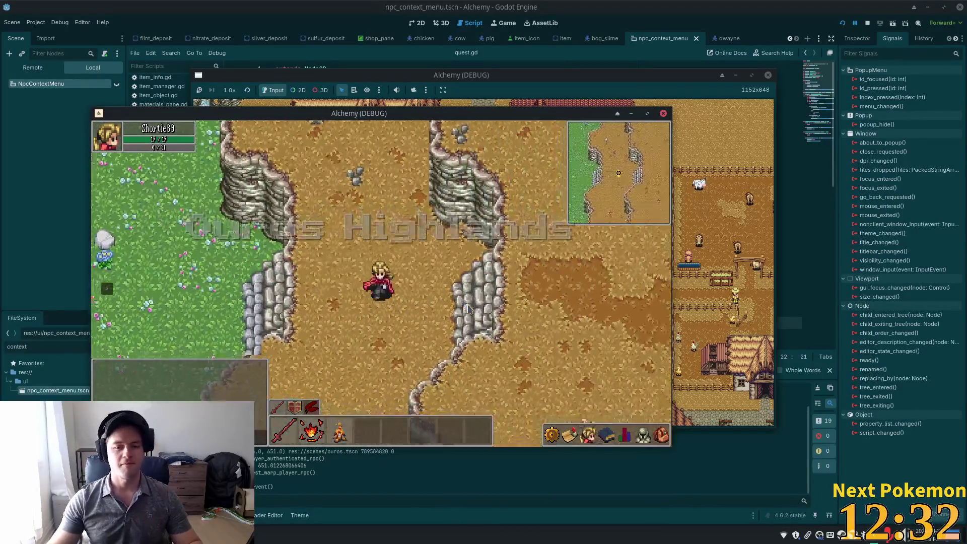
key(d)
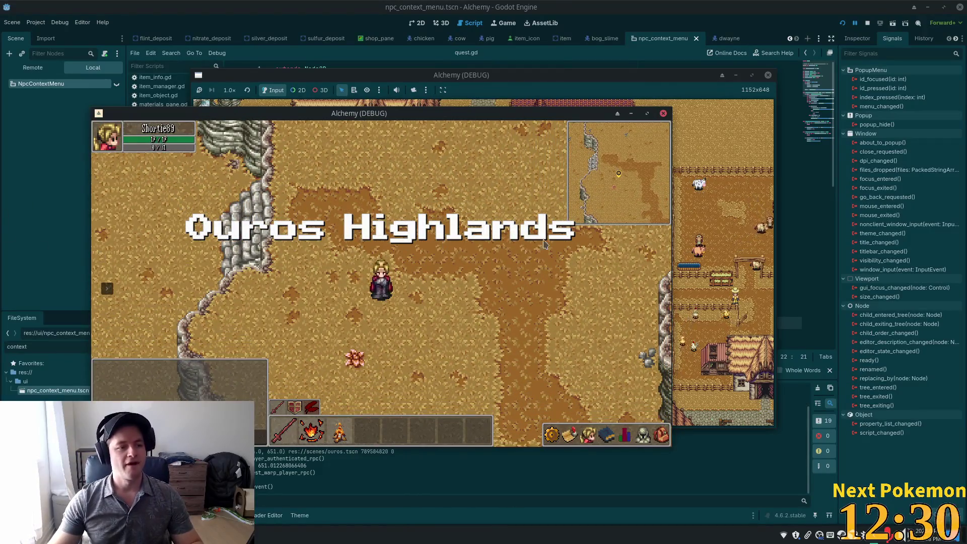
key(d)
key(d)
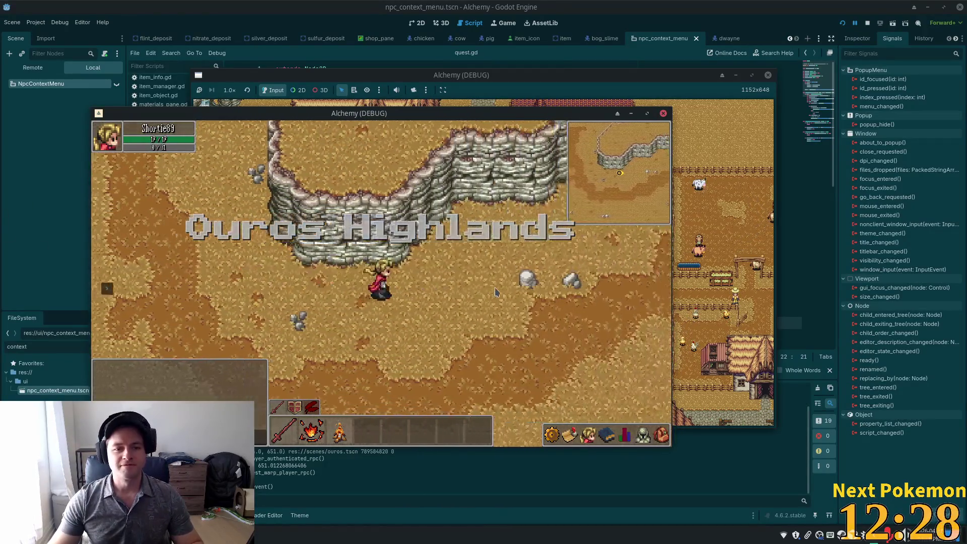
key(d)
key(d)
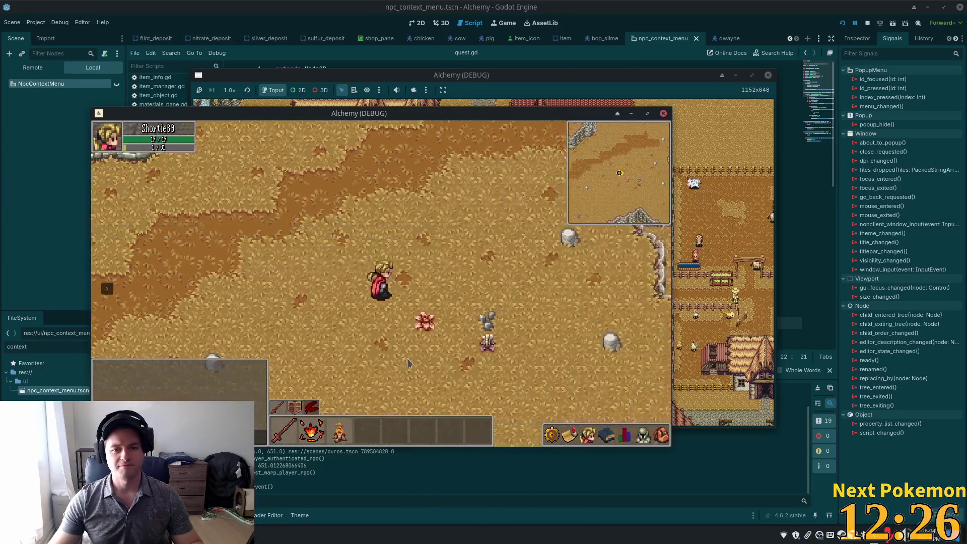
key(d)
key(s)
key(s)
key(a)
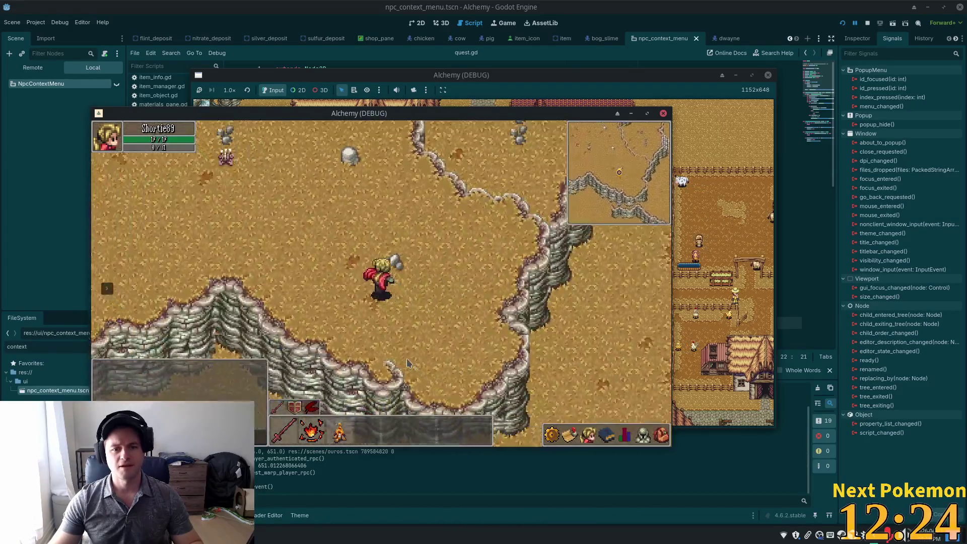
key(w)
key(d)
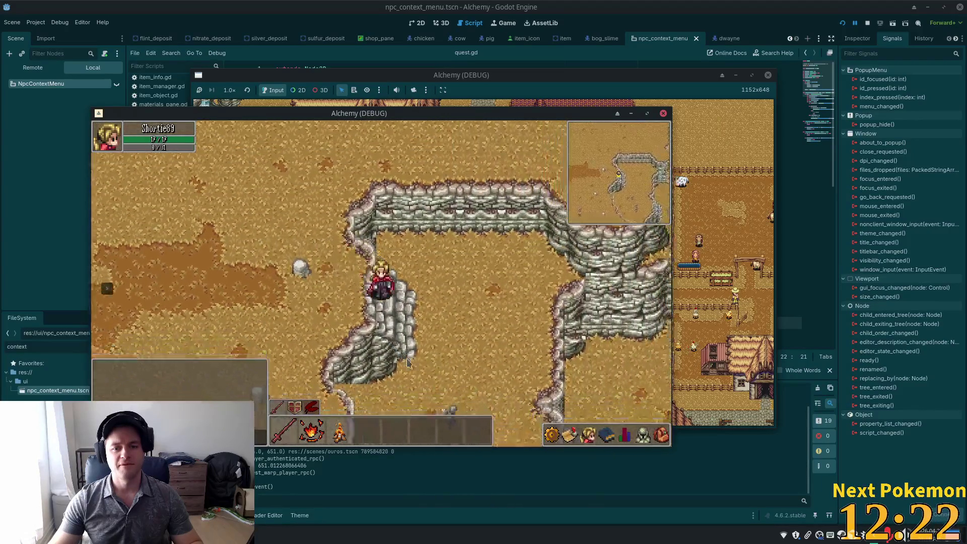
key(d)
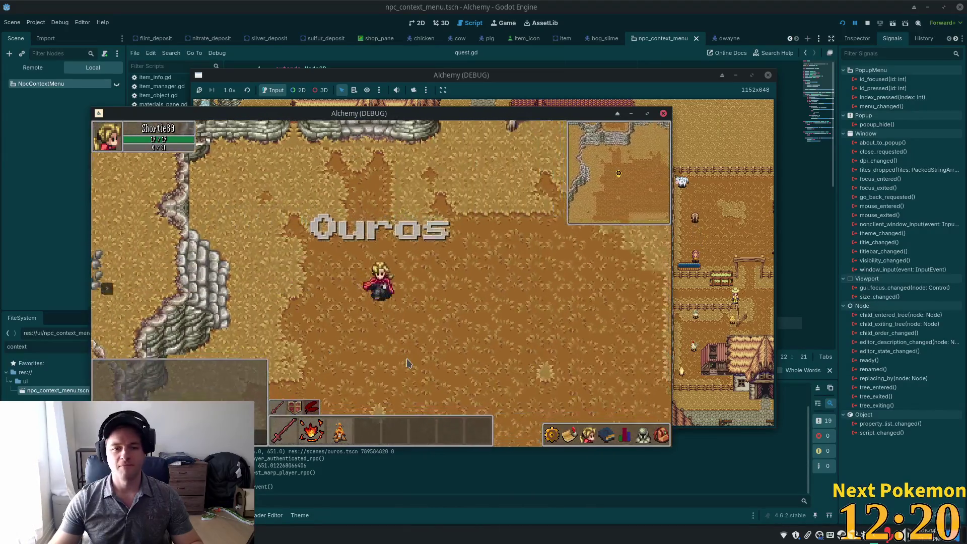
Walk across the bridge to the town crossroads, then stop the game with F8.
key(s)
key(s)
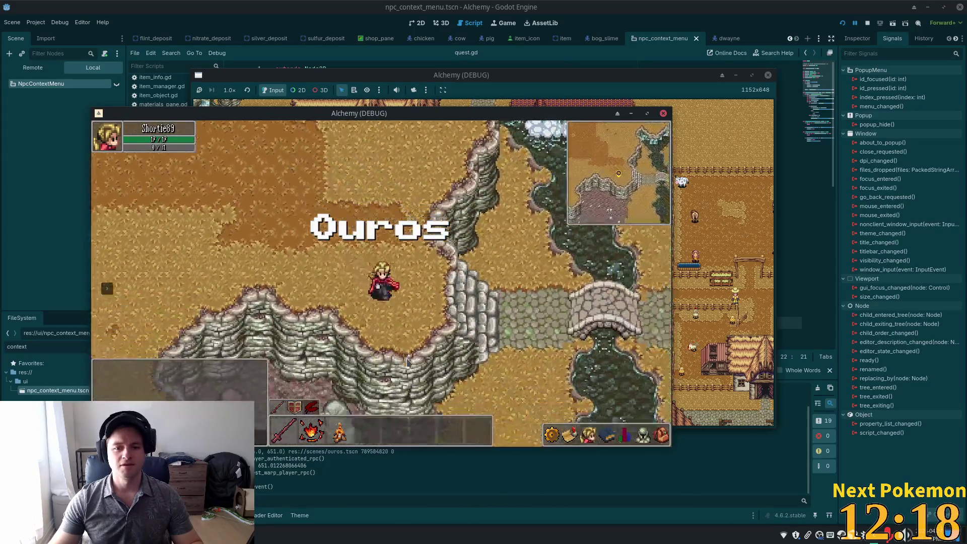
key(d)
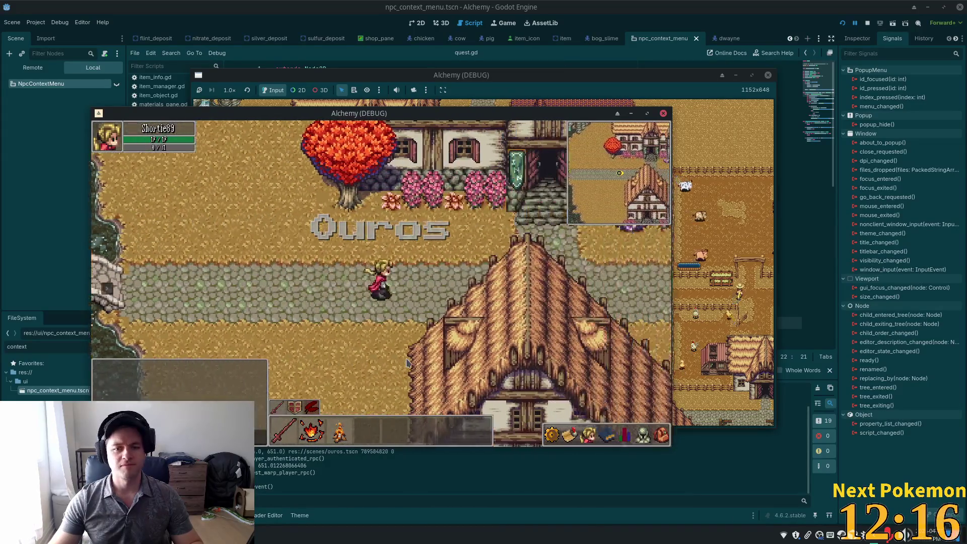
key(d)
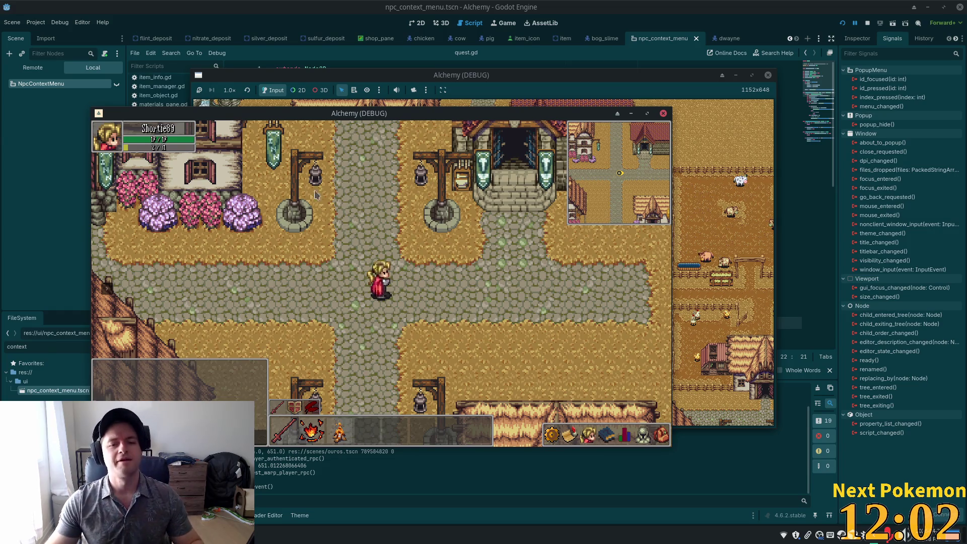
key(F8)
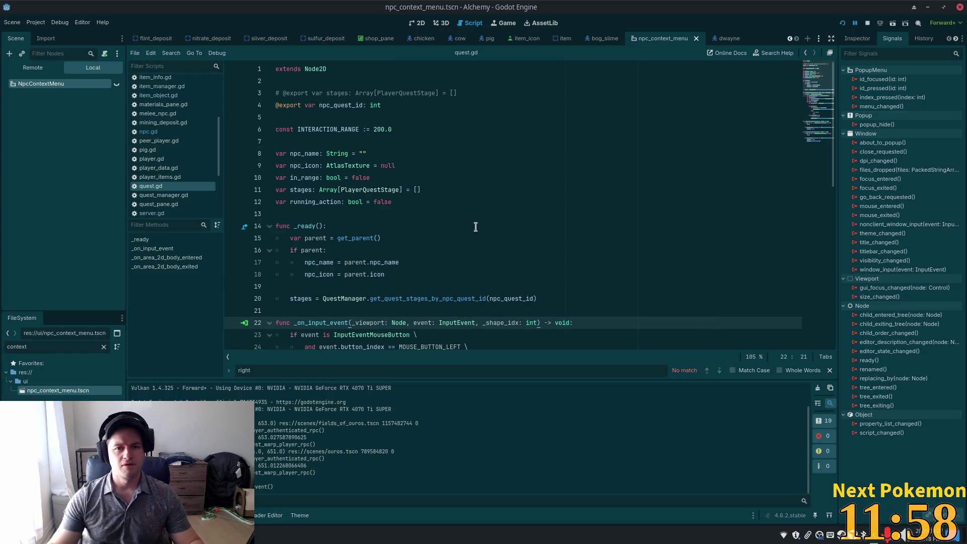
Quick-open combat_npc.gd by searching 'combat' in the file search.
click(544, 176)
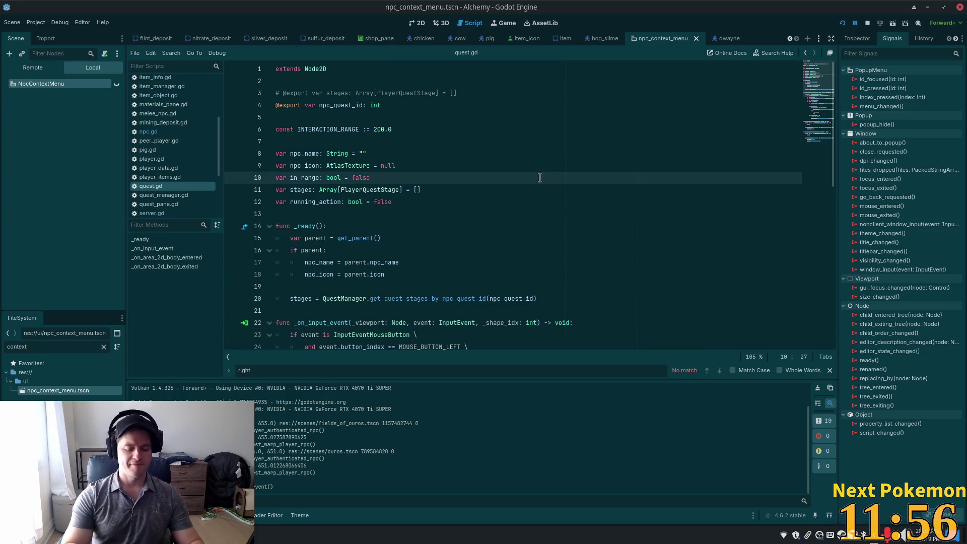
key(alt+shift+o)
text(combat)
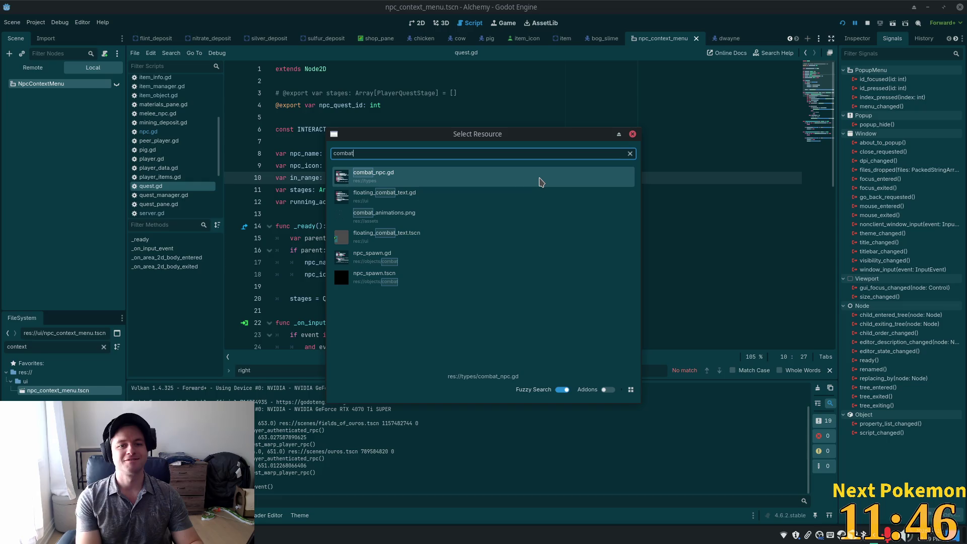
click(540, 182)
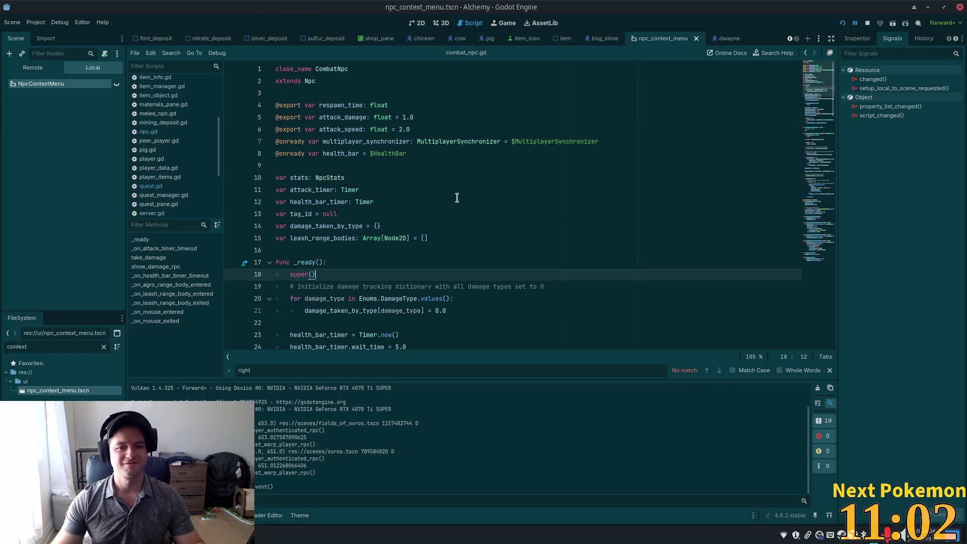
click(482, 195)
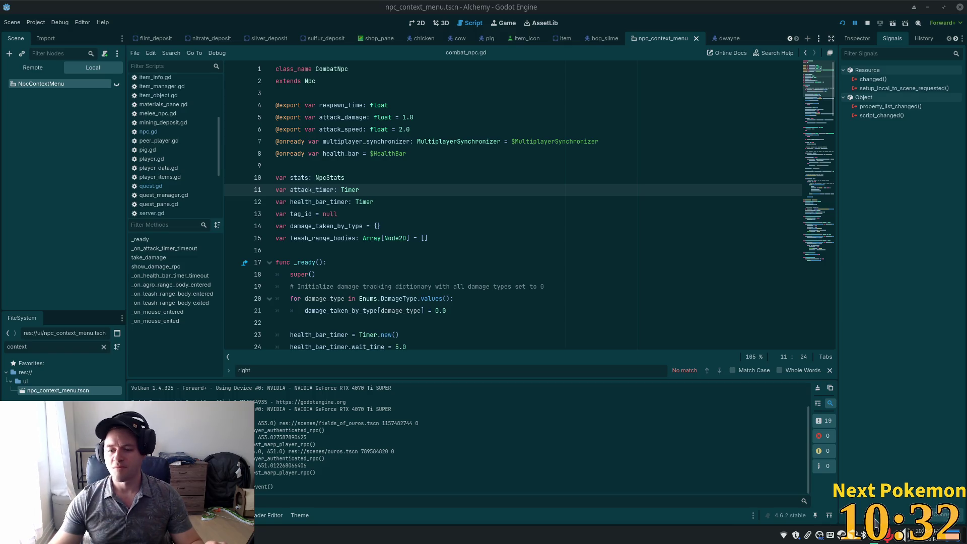
click(891, 532)
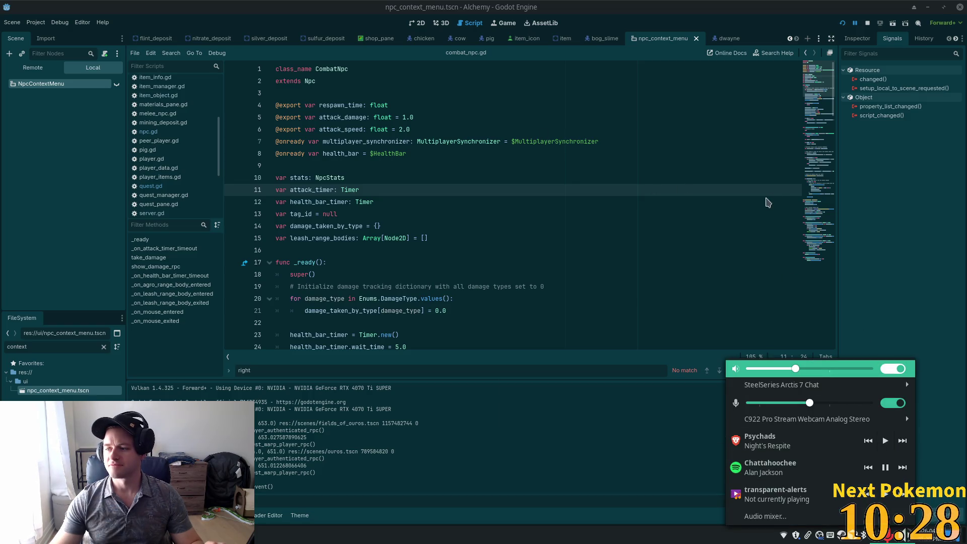
click(489, 107)
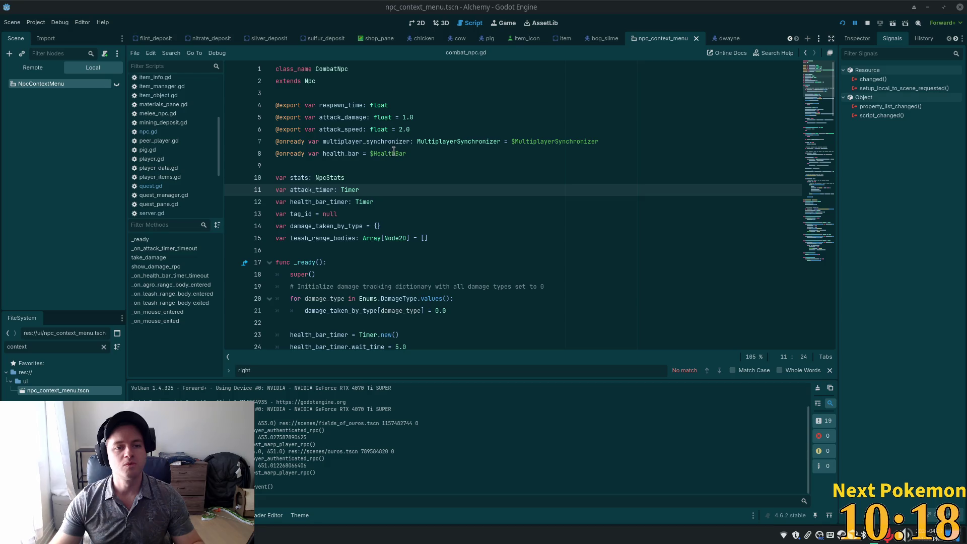
click(419, 152)
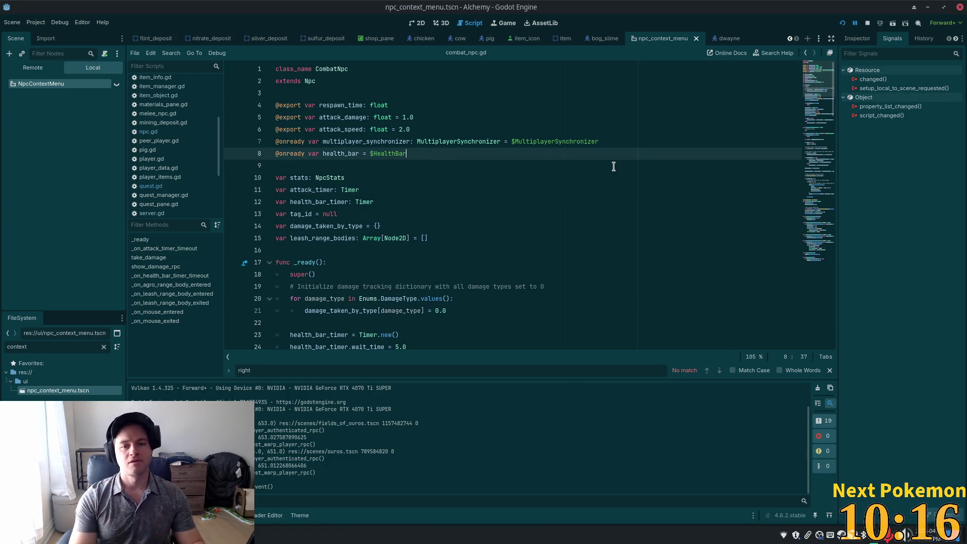
key(Return)
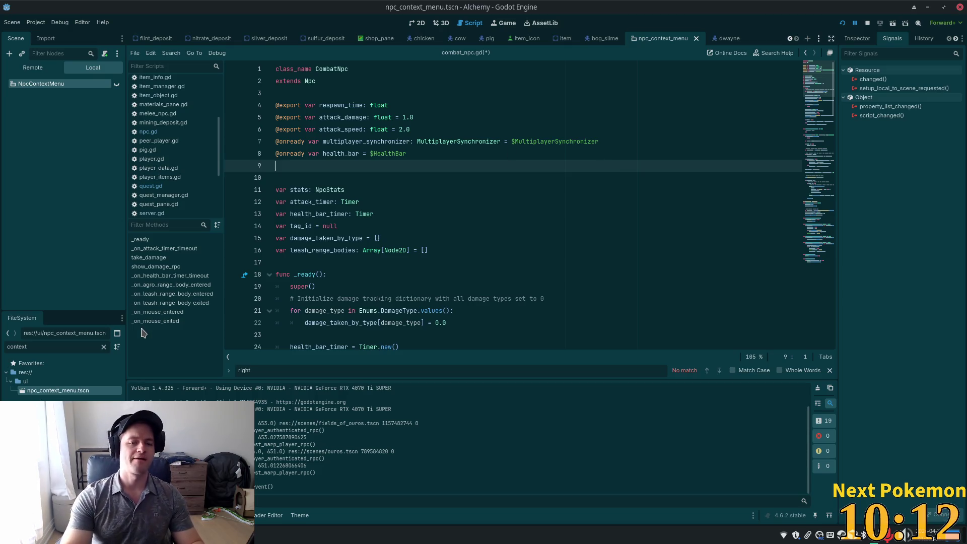
key(Return)
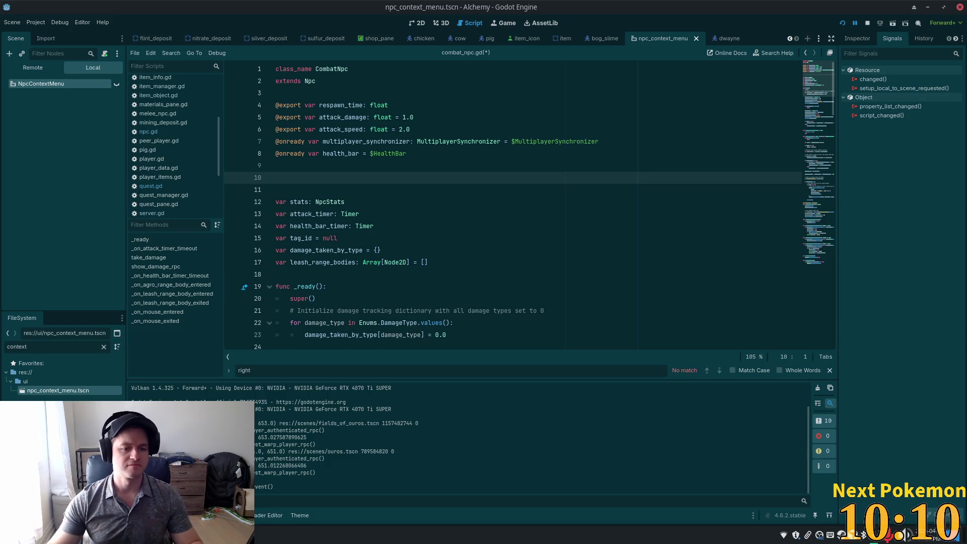
mouse_move(65, 397)
mouse_down()
mouse_move(241, 277)
mouse_move(296, 181)
mouse_up()
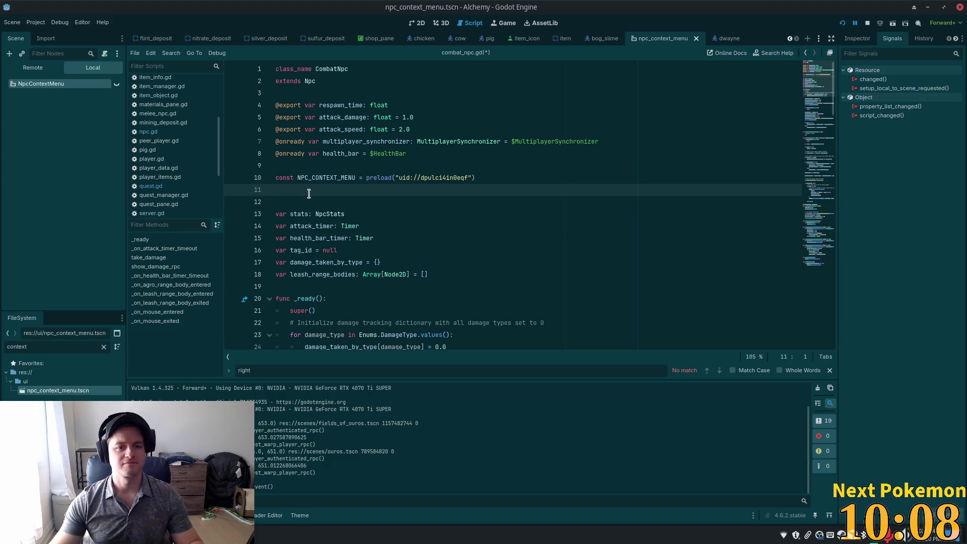
key(BackSpace)
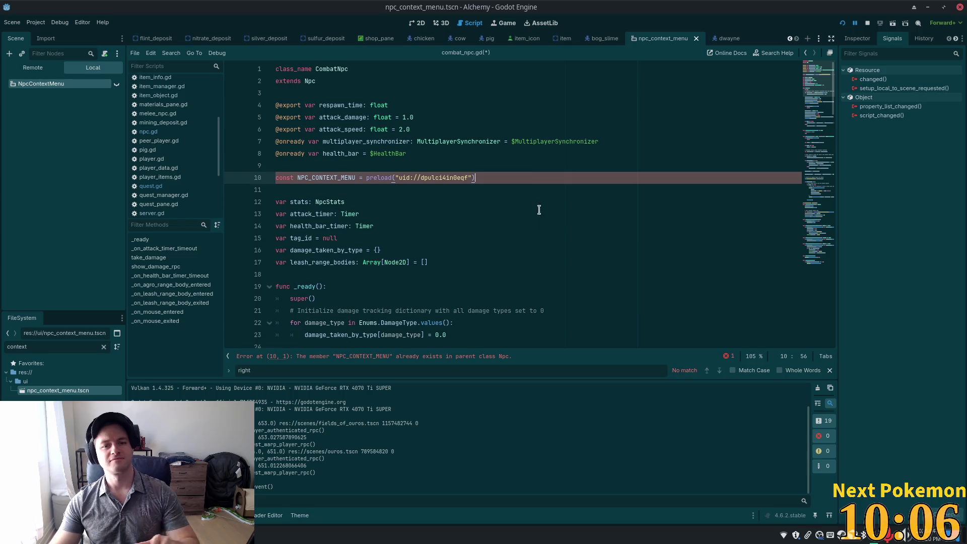
click(478, 142)
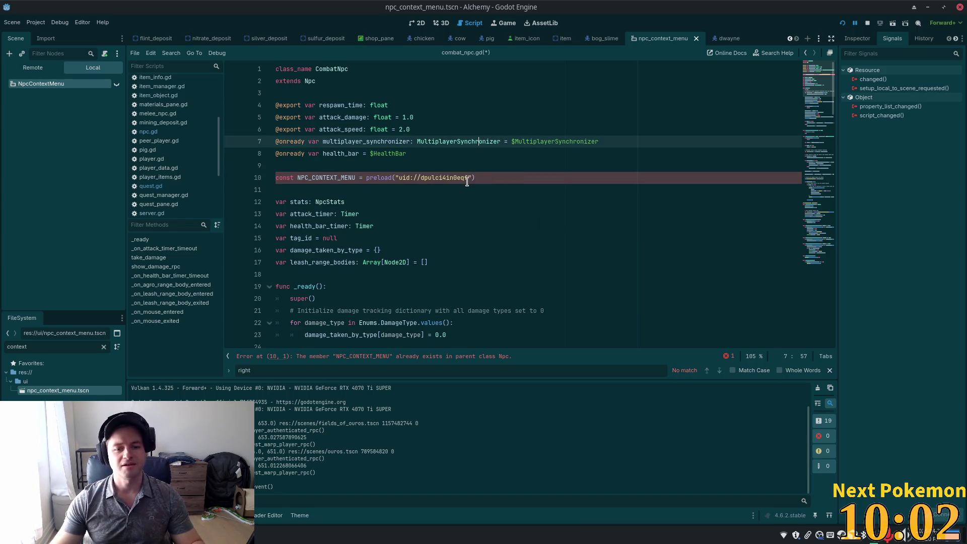
click(352, 177)
click(521, 174)
key(shift+Home)
key(shift+Up)
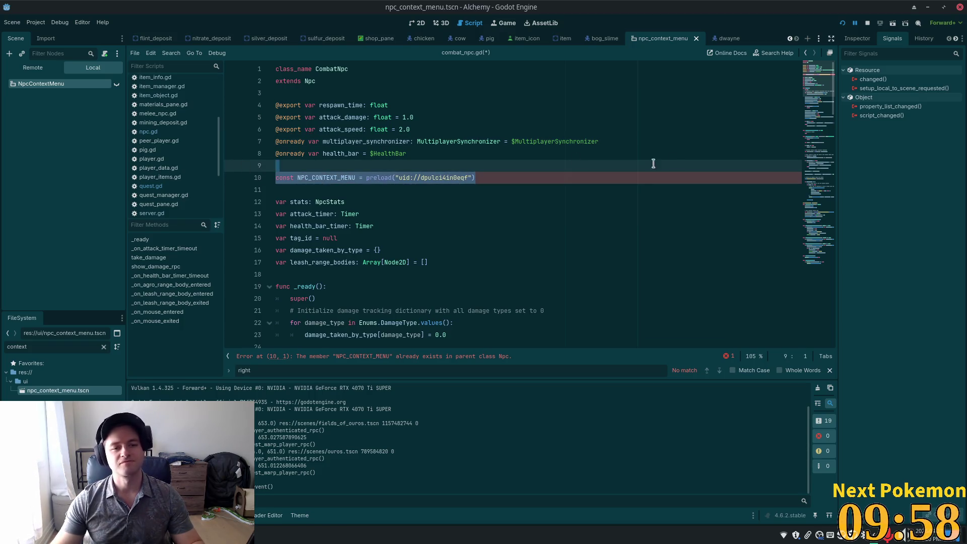
key(Delete)
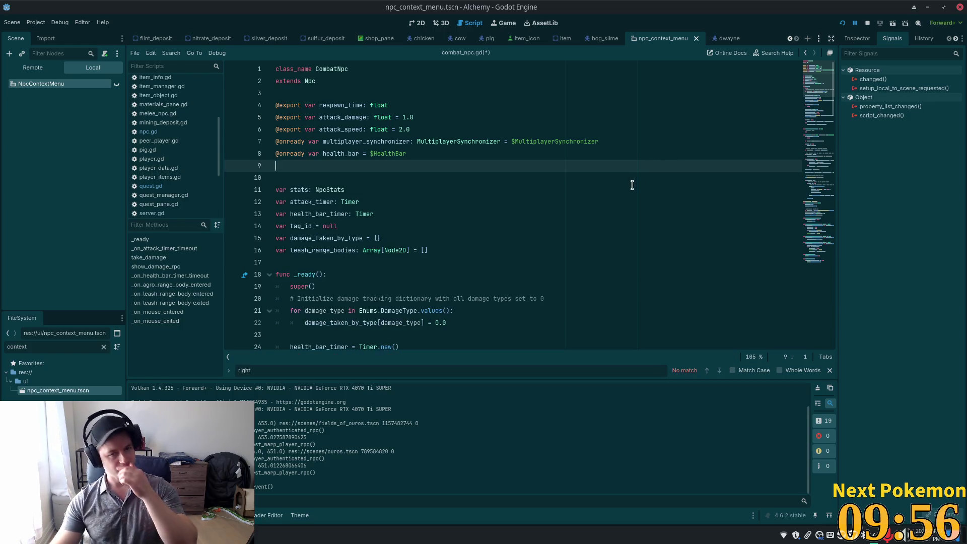
key(BackSpace)
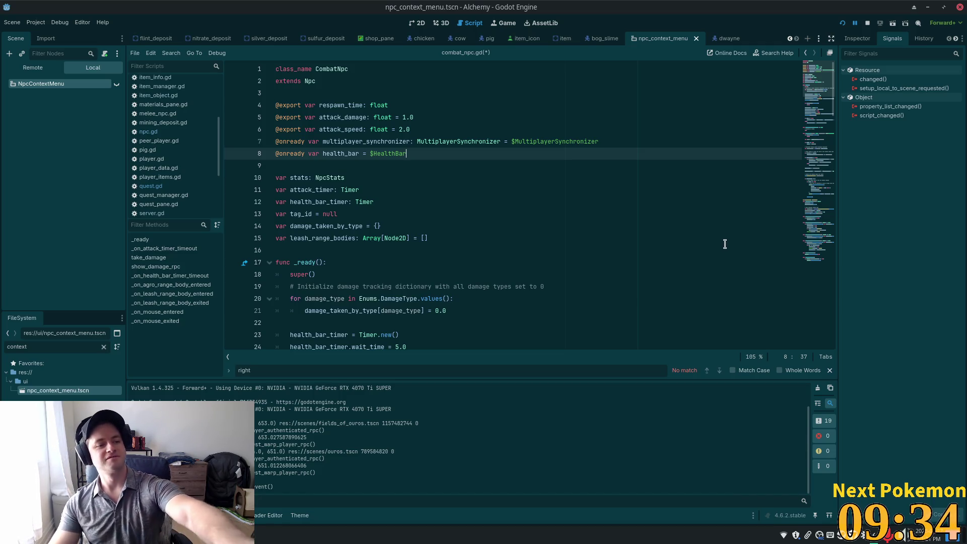
drag(801, 88, 814, 234)
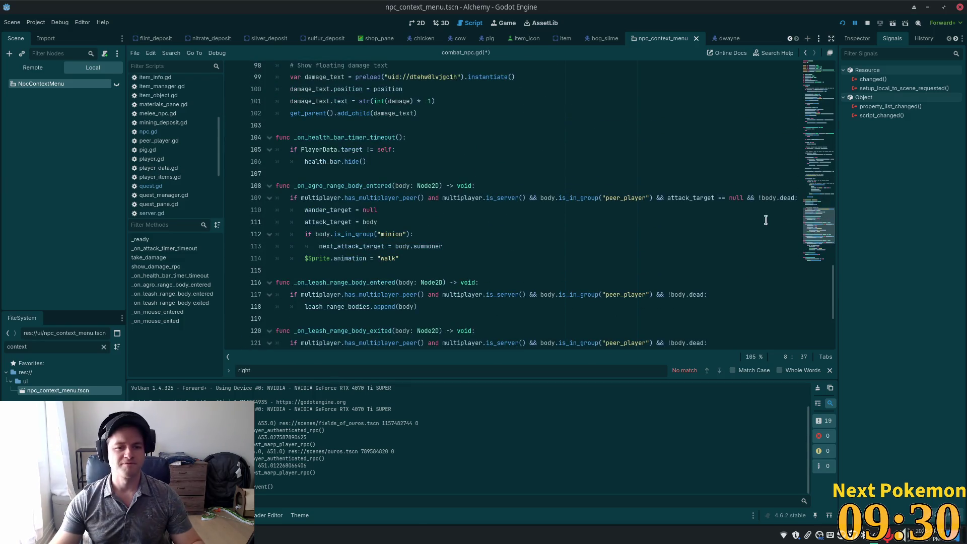
Close the 'right' search bar, skim the rest of combat_npc.gd, then switch to the phpMyAdmin login page.
scroll(481, 217, down, 4)
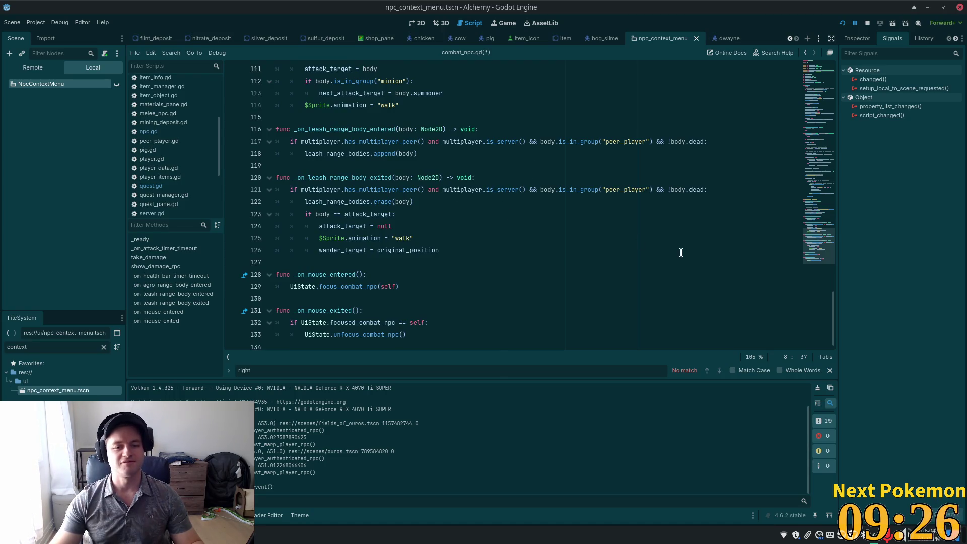
click(829, 370)
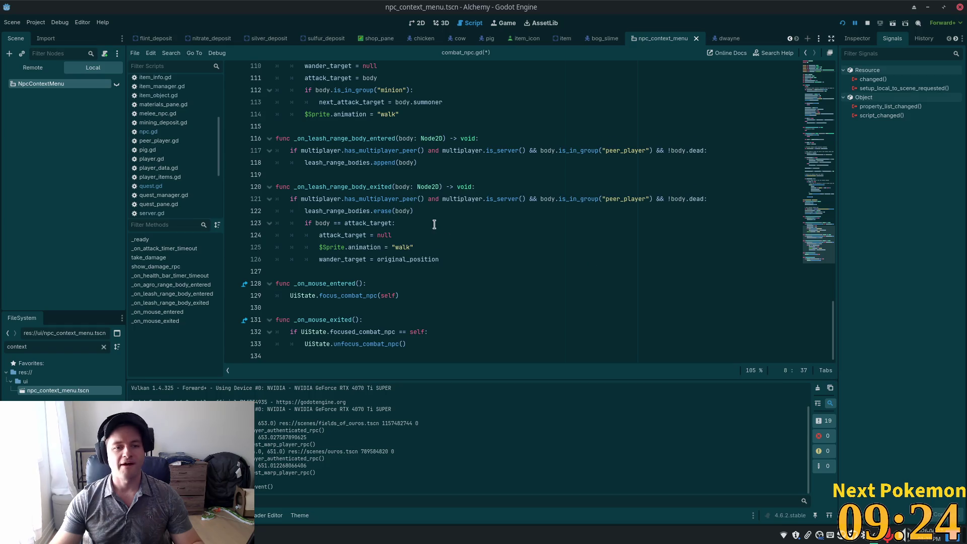
drag(818, 242, 823, 54)
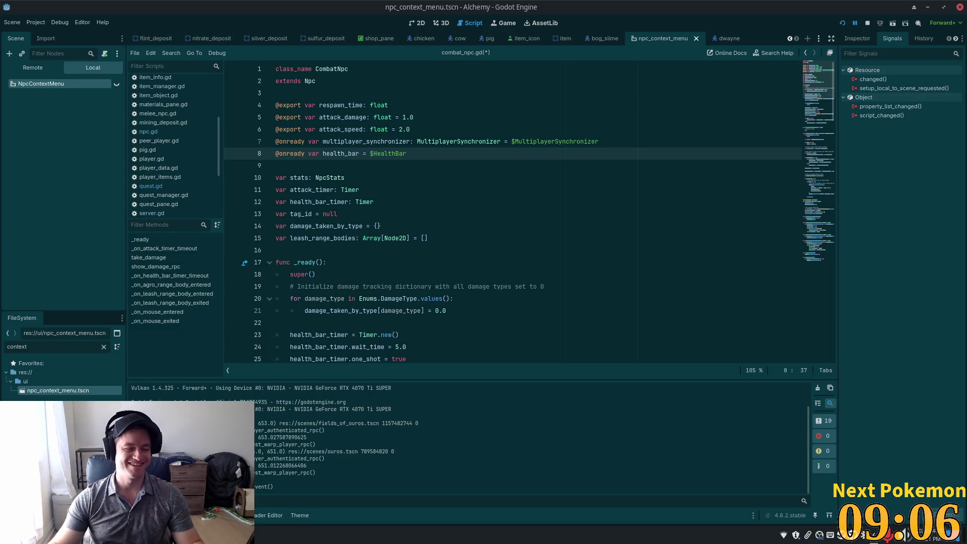
key(alt+Tab)
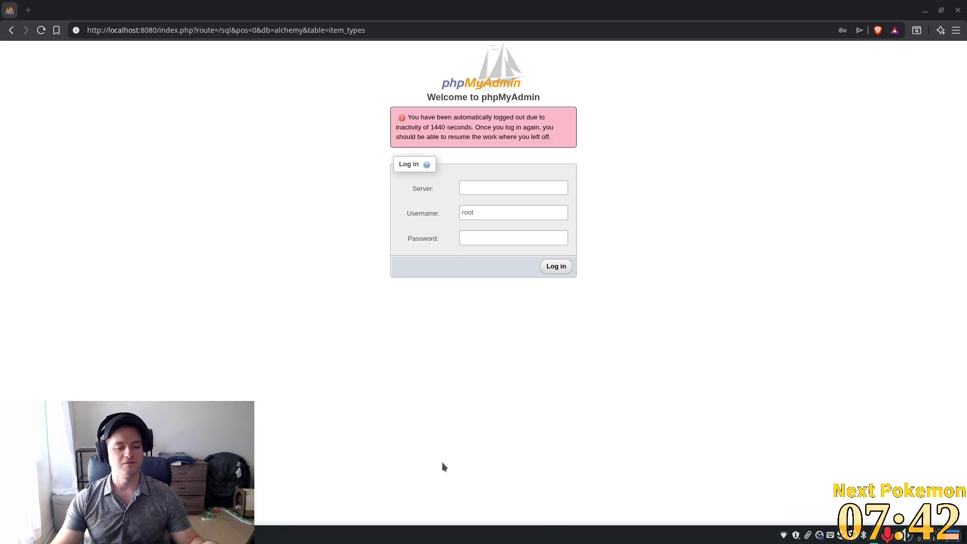
Switch from the phpMyAdmin login page back to the Godot script editor.
key(alt+Tab)
key(alt+Tab)
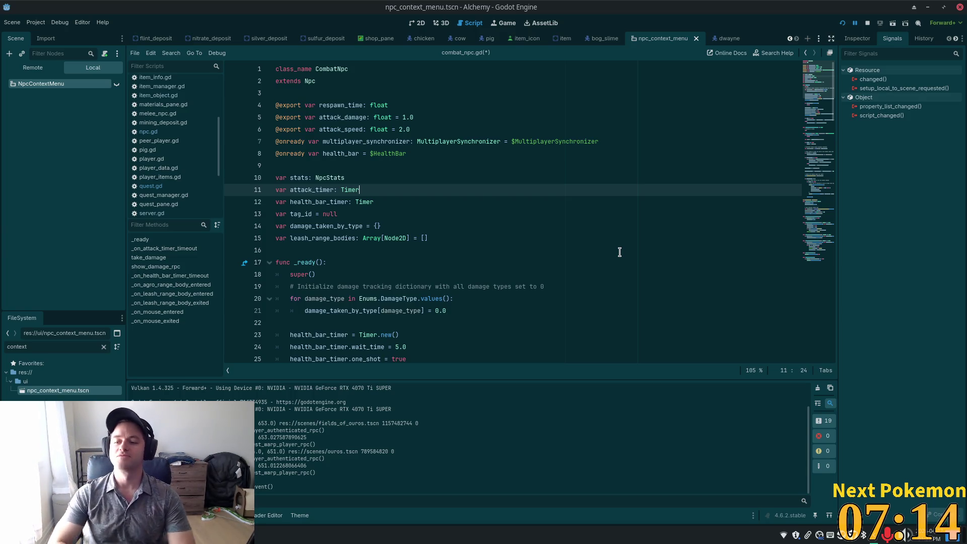
Review the health bar timer, attack_timer and is_server code in _ready(), then switch to npc.gd.
scroll(599, 158, down, 5)
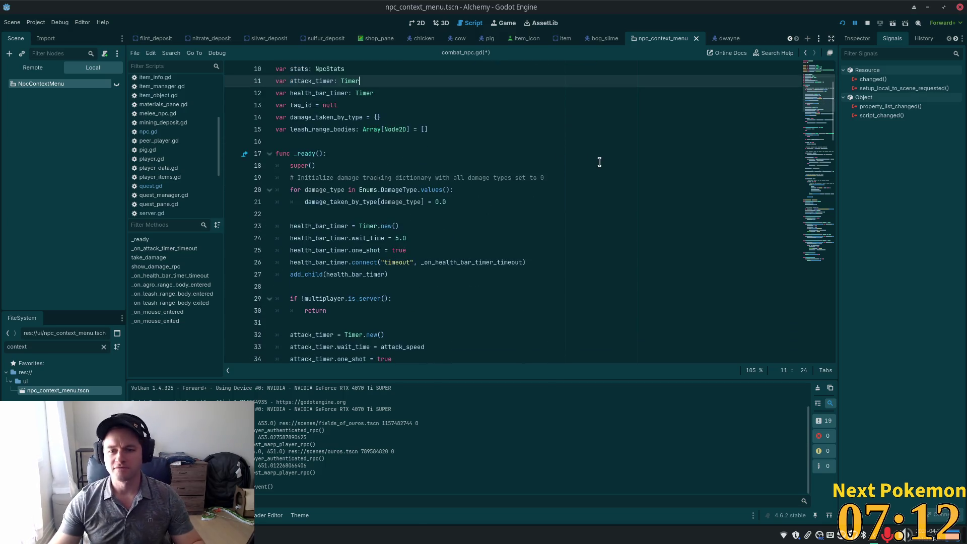
click(452, 178)
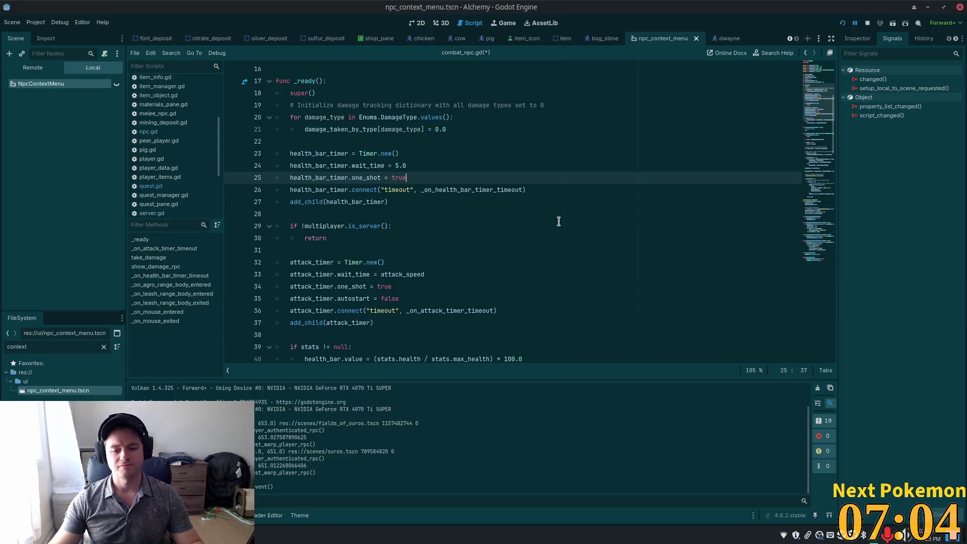
scroll(557, 218, down, 3)
click(401, 202)
click(427, 212)
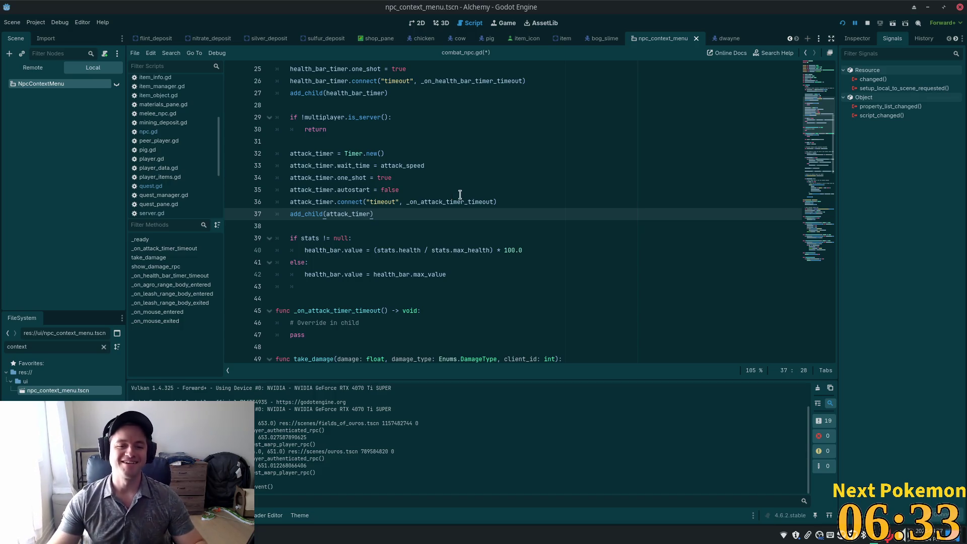
click(343, 177)
click(378, 117)
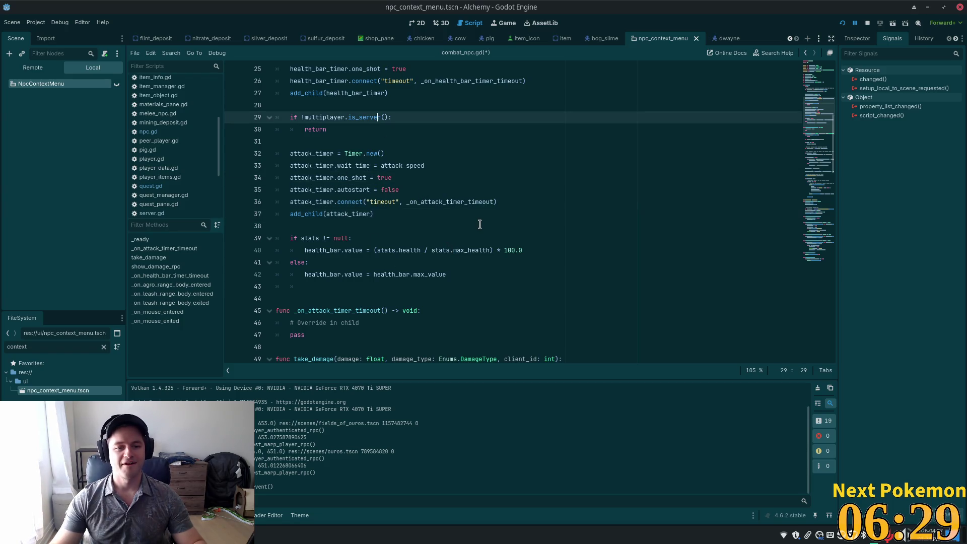
scroll(479, 224, down, 4)
scroll(348, 231, up, 4)
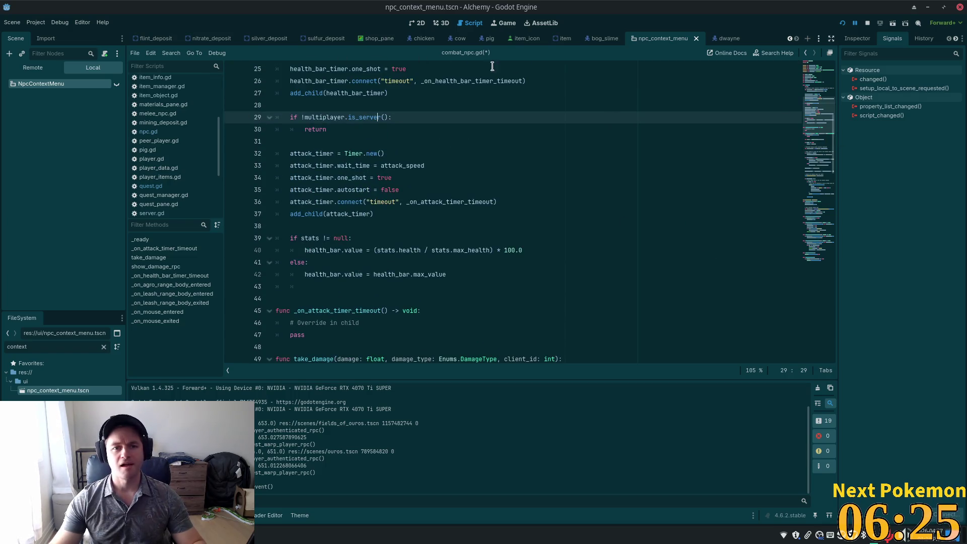
key(alt+Tab)
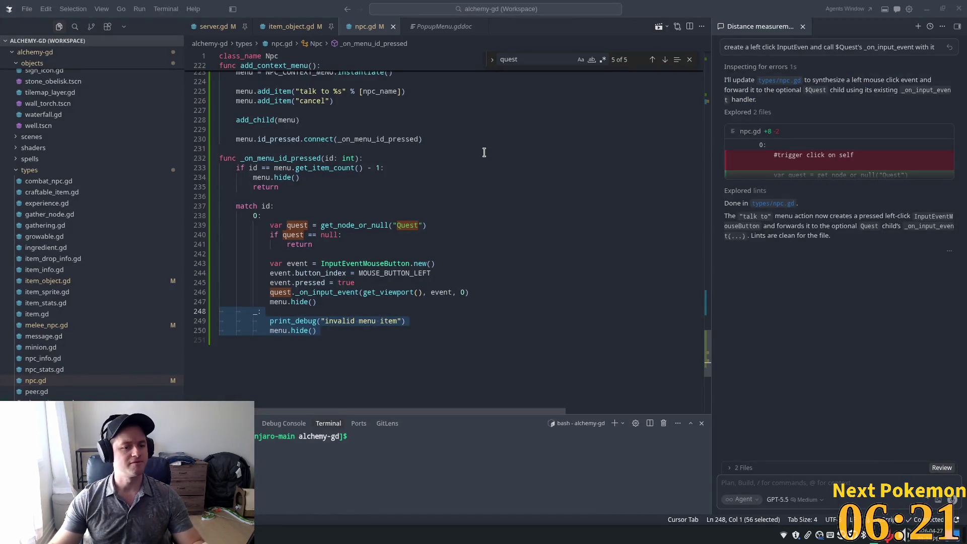
Inspect npc.gd's add_context_menu function and the menu positioning code in item_object.gd.
click(484, 152)
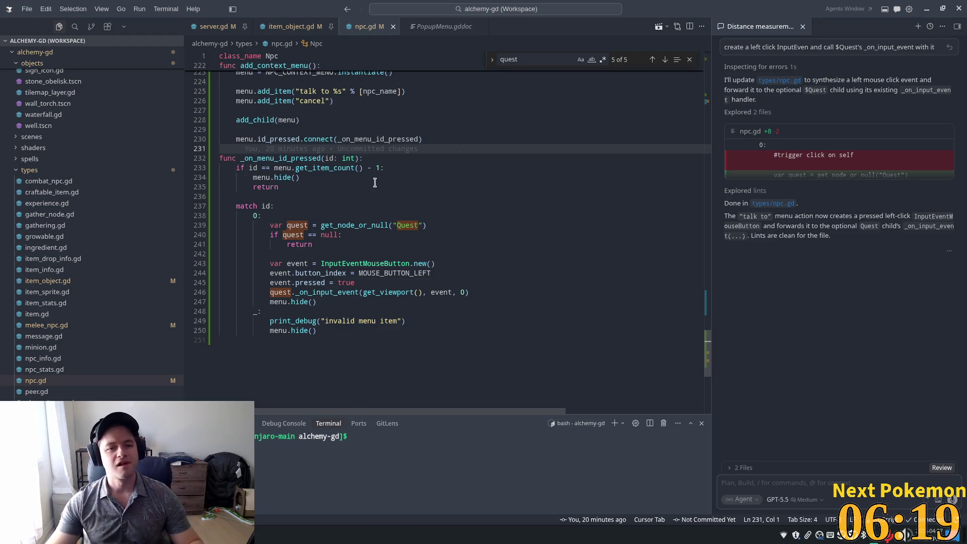
scroll(375, 182, up, 5)
click(310, 182)
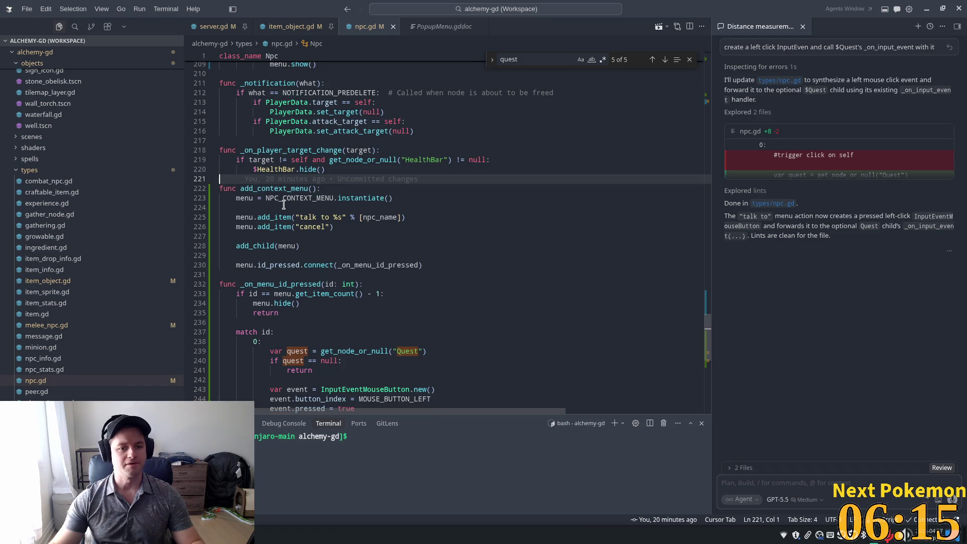
double_click(259, 188)
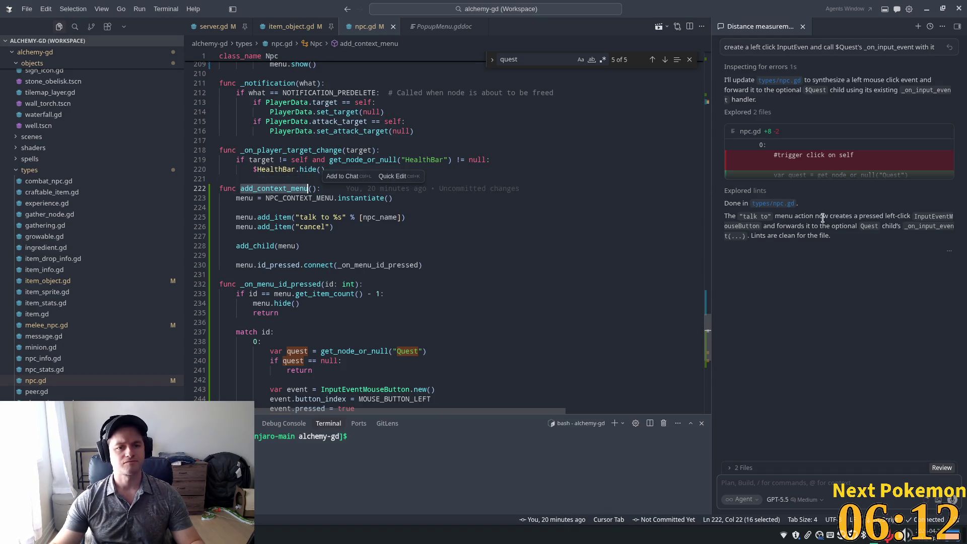
click(279, 30)
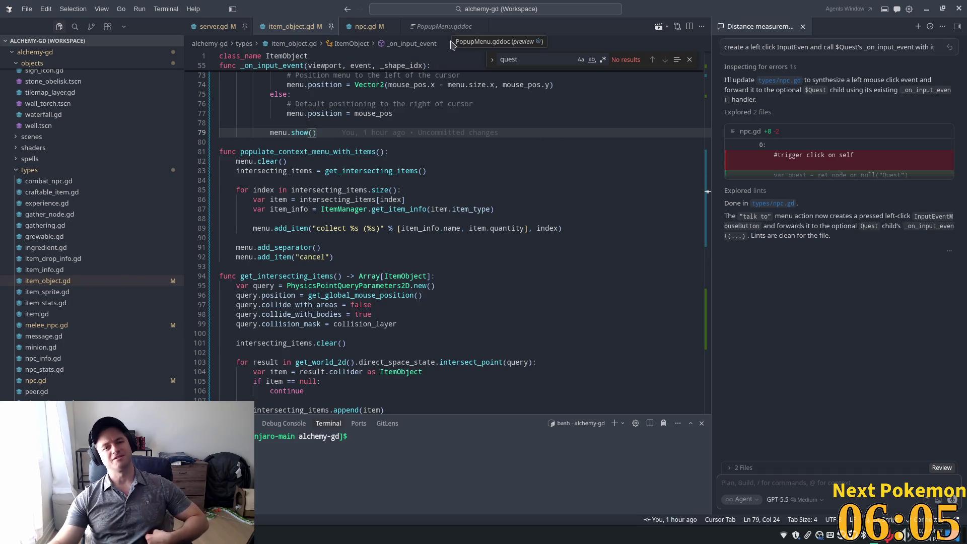
click(434, 84)
Quick-open combat_npc.gd by searching 'combat_', then return to npc.gd.
key(ctrl+p)
text(combat_n)
key(Return)
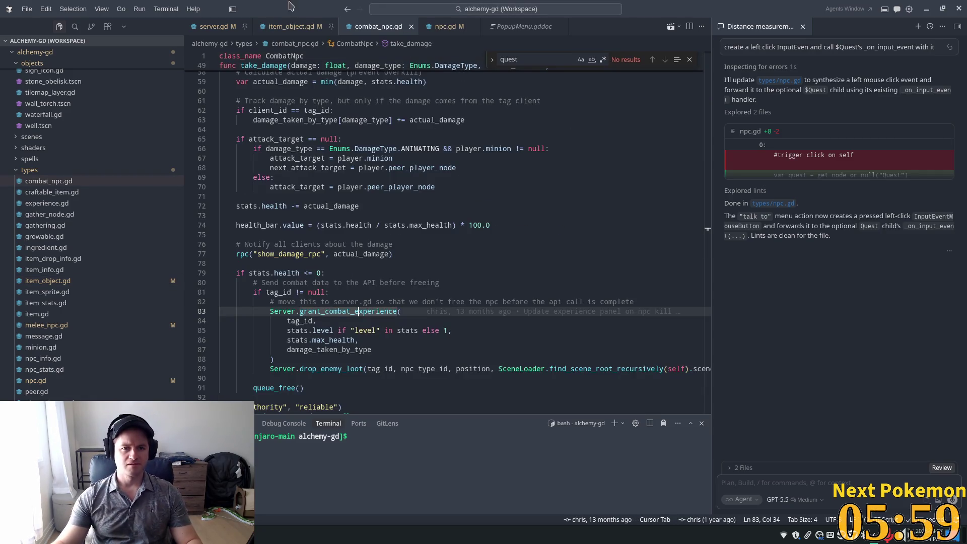
key(ctrl+Tab)
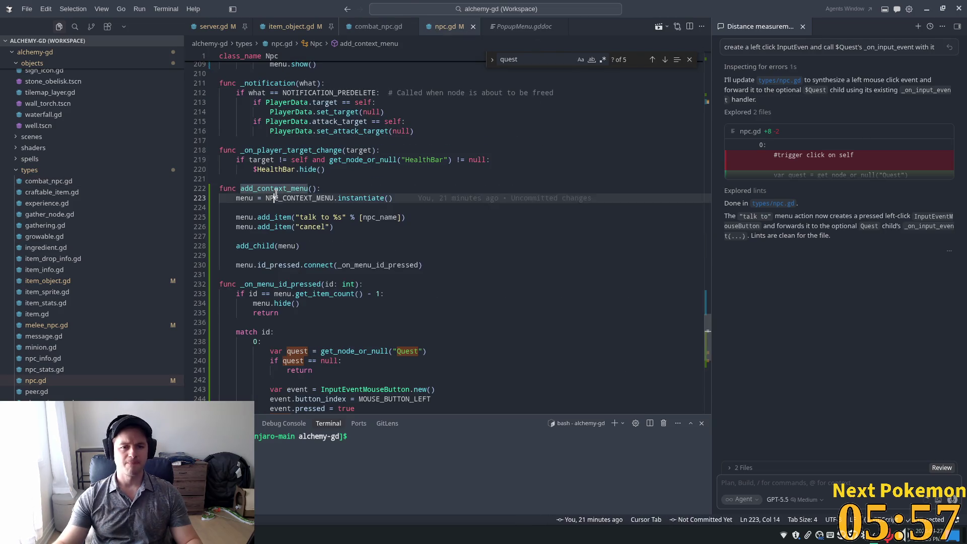
Close the PopupMenu documentation and show combat_npc.gd at its take_damage code.
click(272, 205)
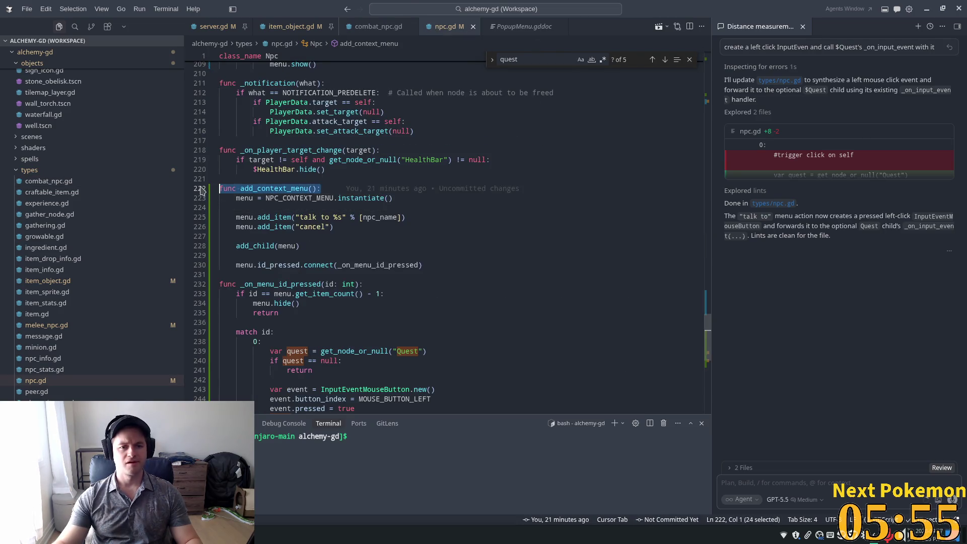
click(506, 29)
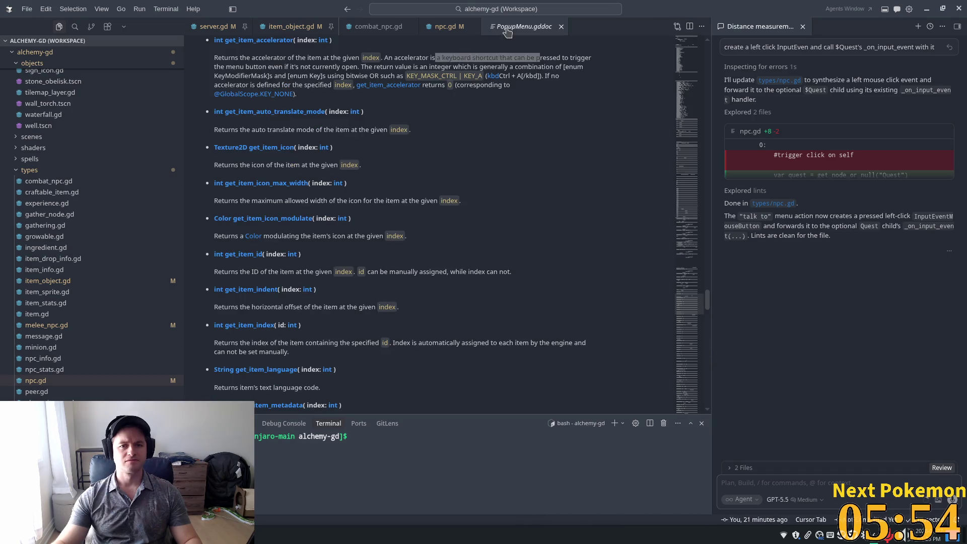
click(560, 26)
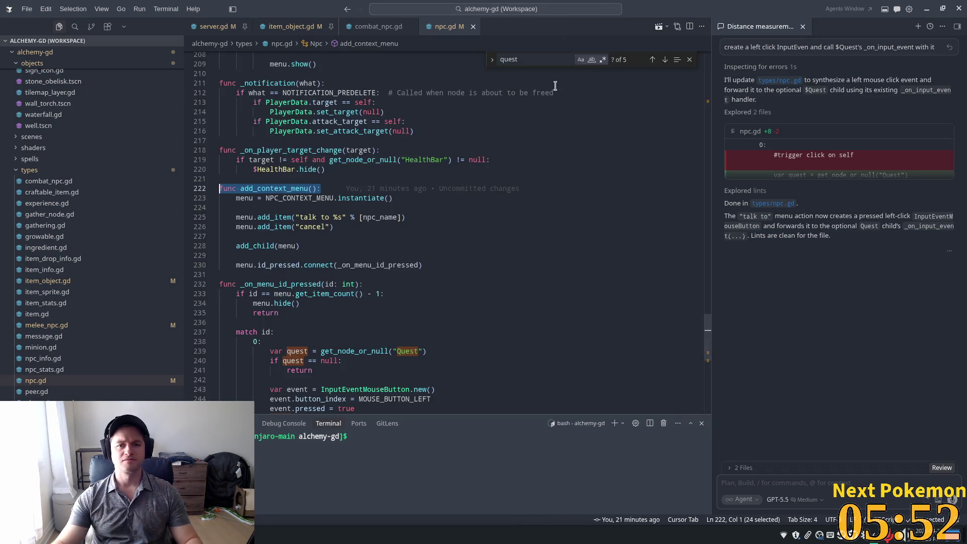
click(378, 26)
click(703, 197)
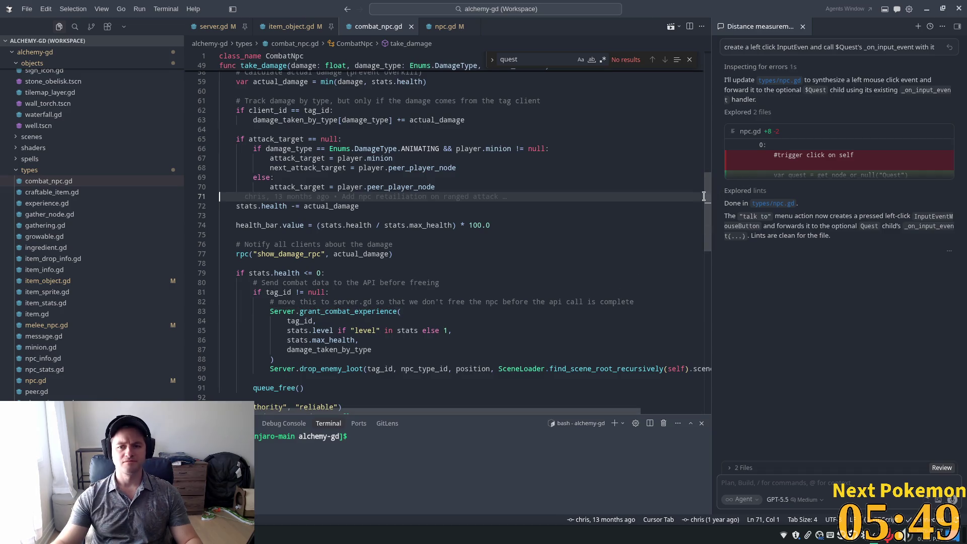
Add 'func add_context_menu():' at the end of combat_npc.gd, then look at item_object.gd and npc.gd.
drag(707, 199, 698, 408)
scroll(682, 313, up, 5)
click(442, 371)
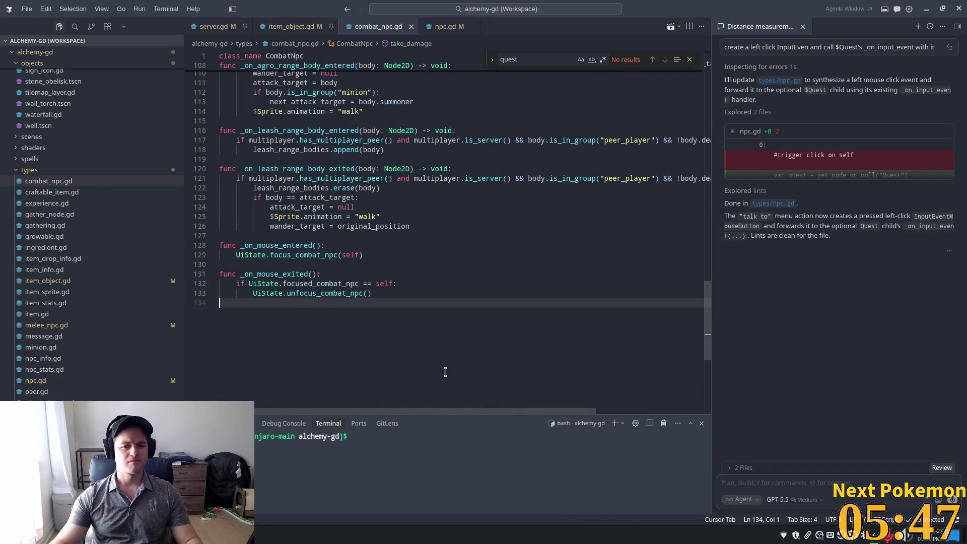
key(Return)
text(func add_context_menu():)
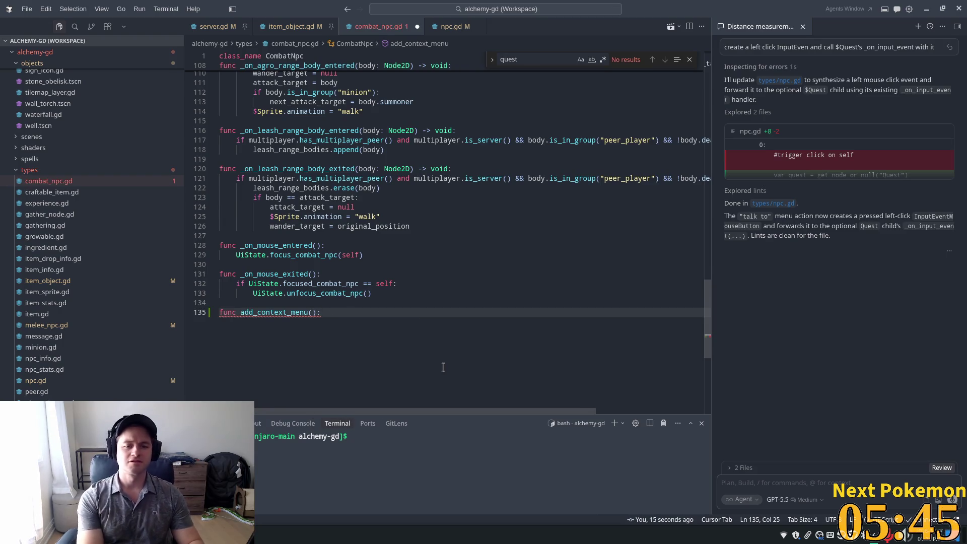
key(Return)
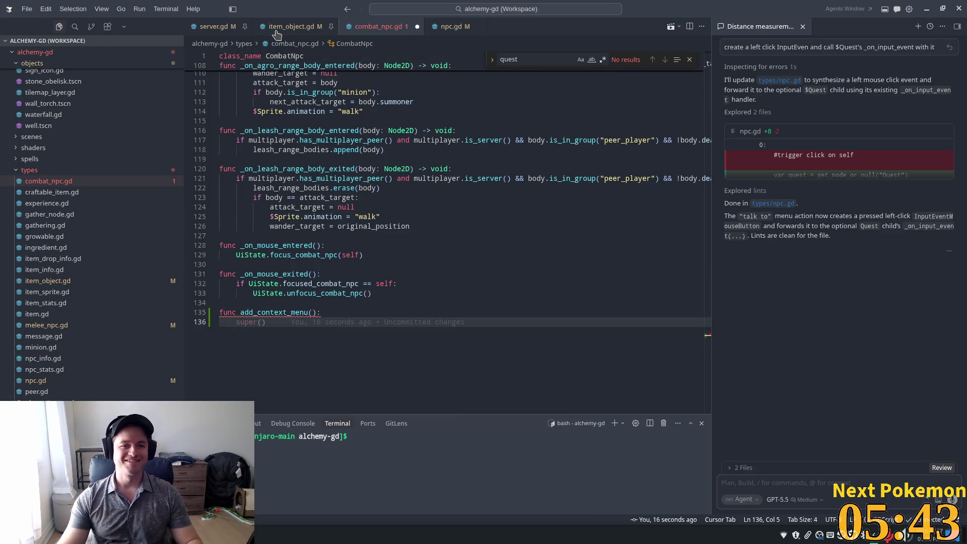
click(278, 30)
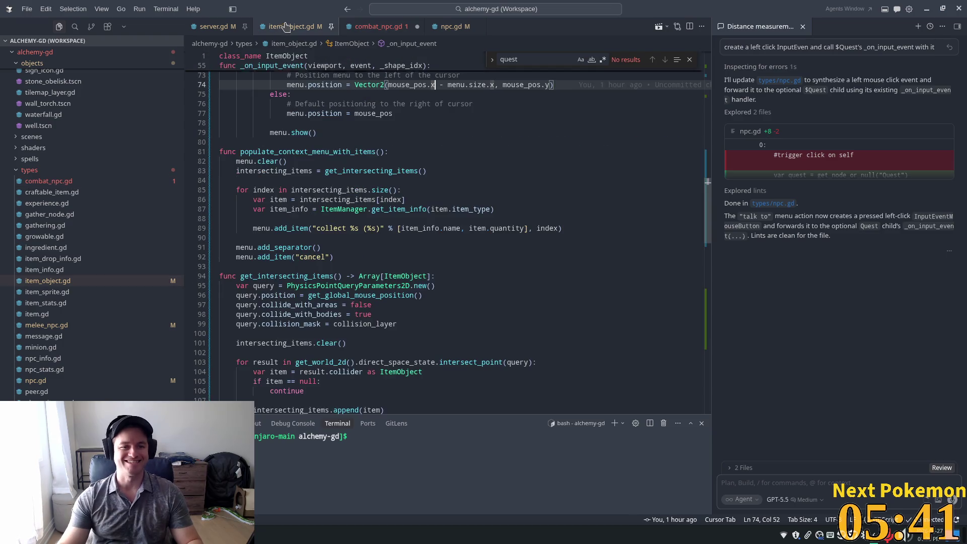
click(441, 27)
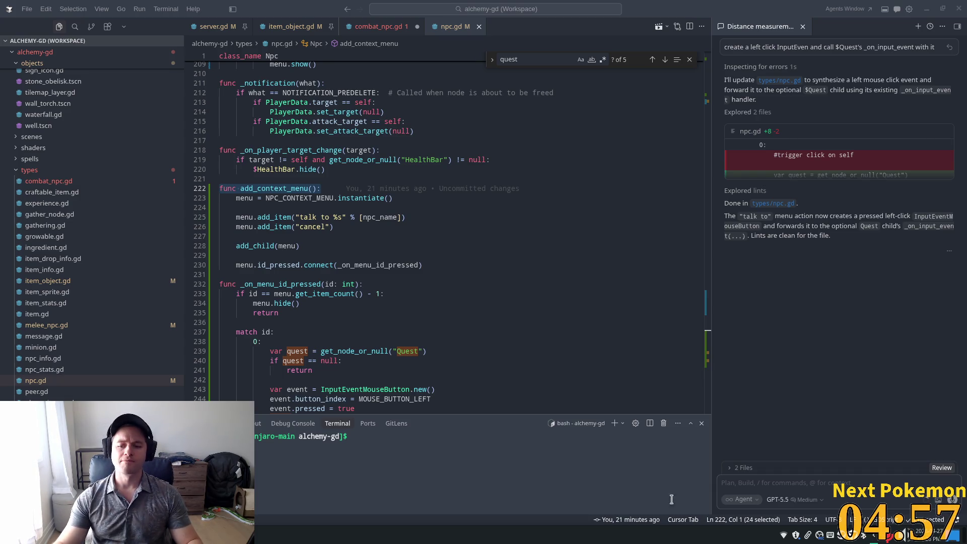
click(908, 536)
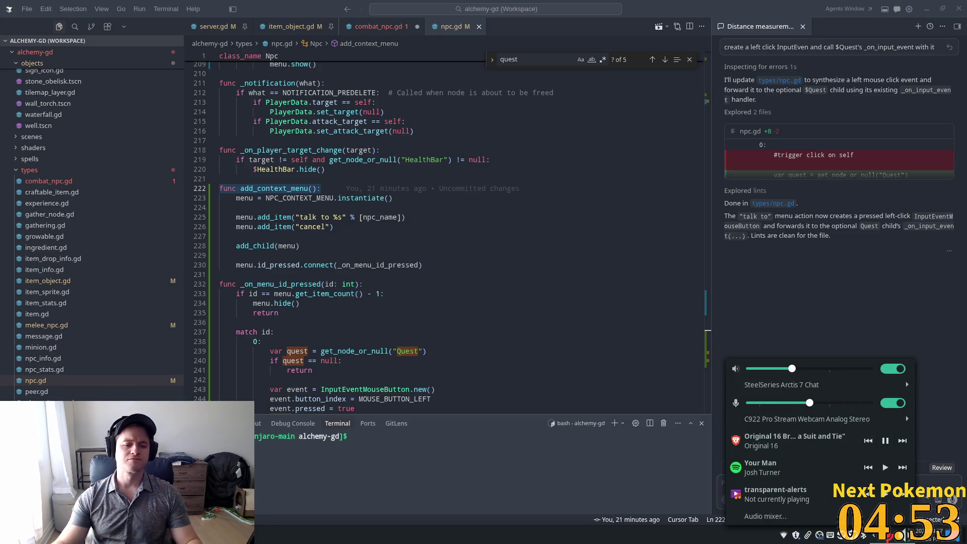
click(908, 536)
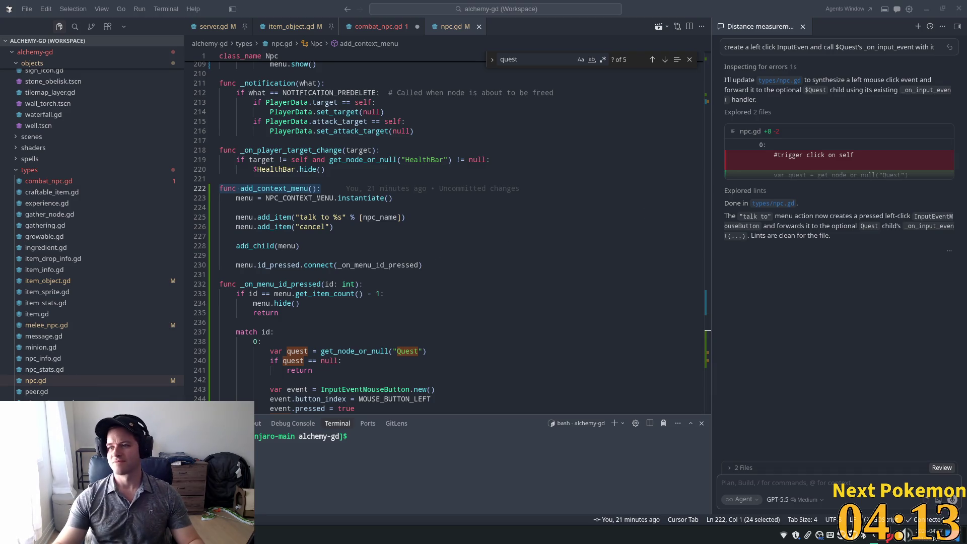
key(alt+Tab)
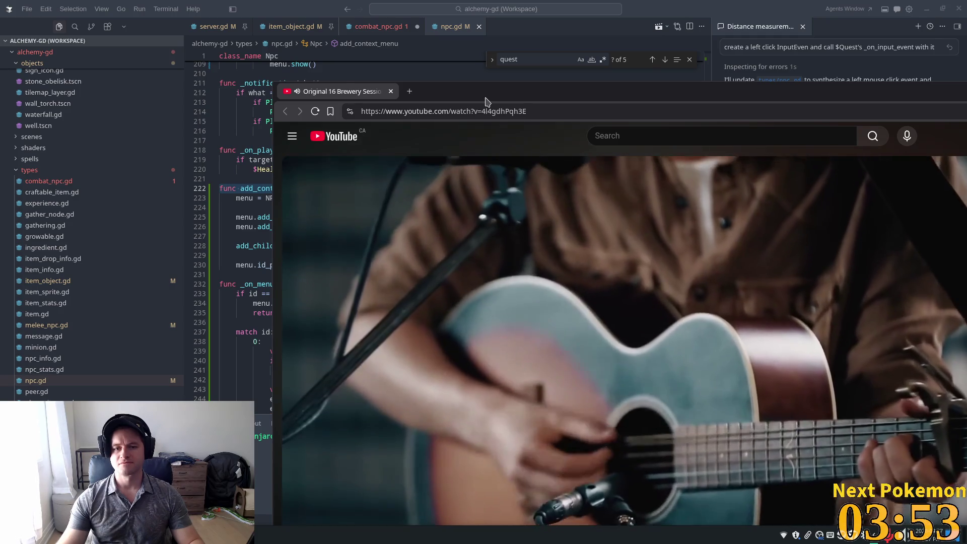
key(alt+Tab)
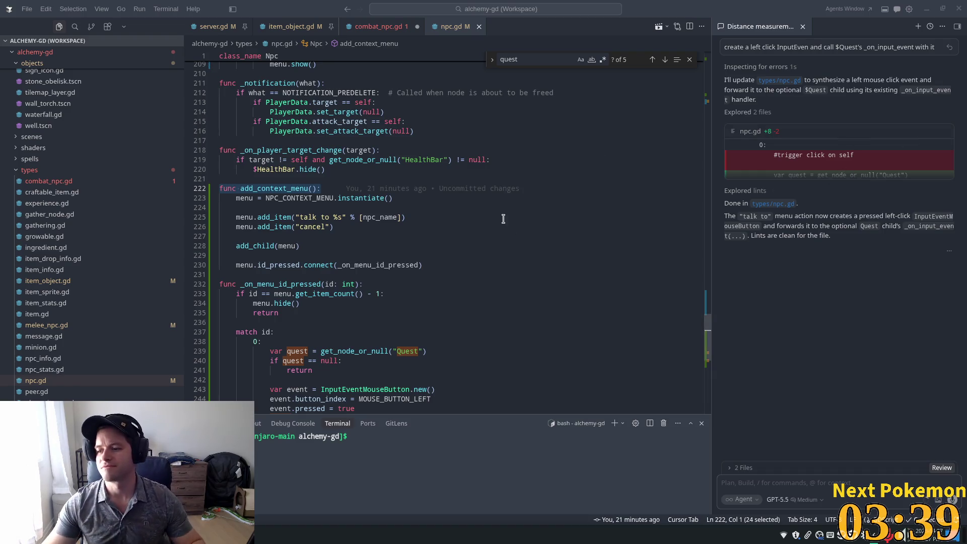
click(509, 132)
Paste npc.gd's add_context_menu body into combat_npc.gd's new add_context_menu.
click(470, 227)
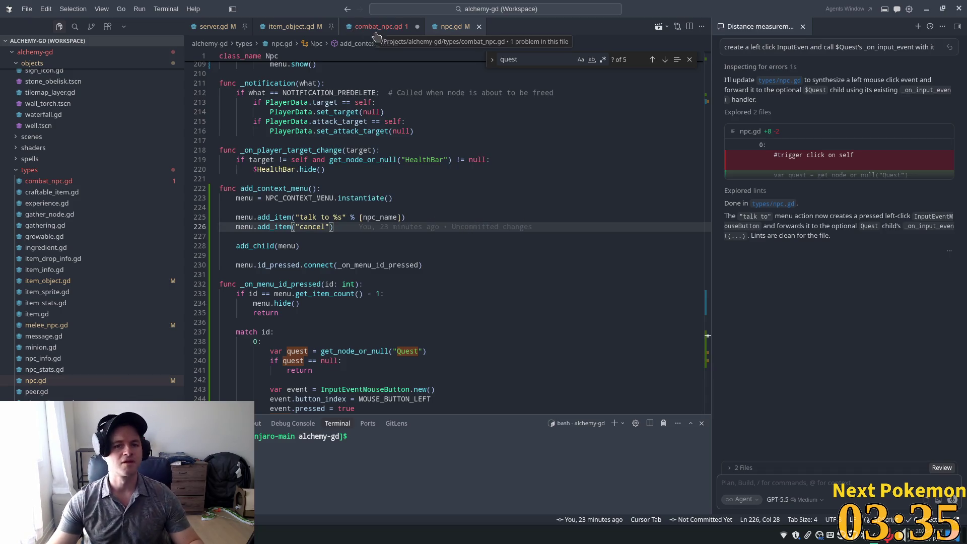
click(316, 188)
mouse_move(506, 261)
mouse_down()
mouse_move(240, 188)
mouse_move(236, 198)
mouse_up()
key(ctrl+c)
click(378, 26)
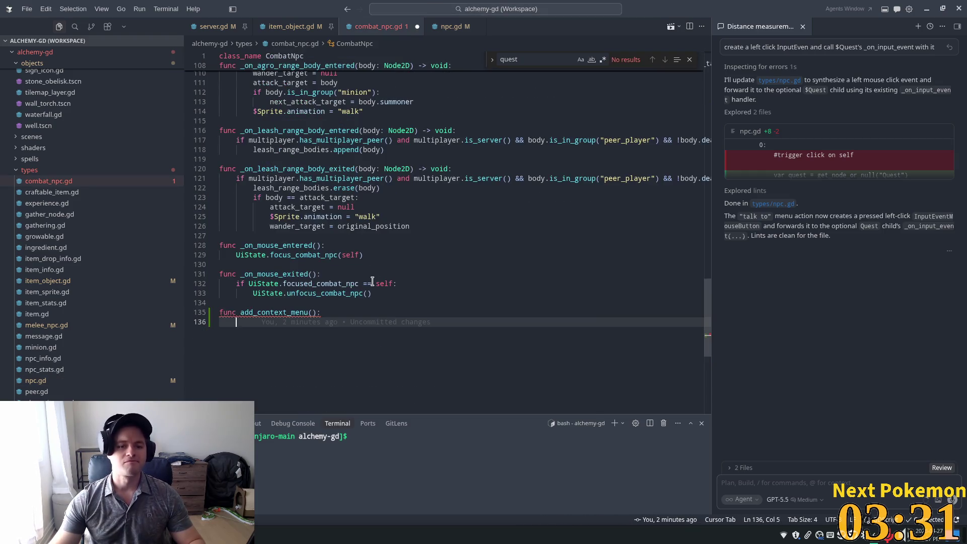
key(ctrl+v)
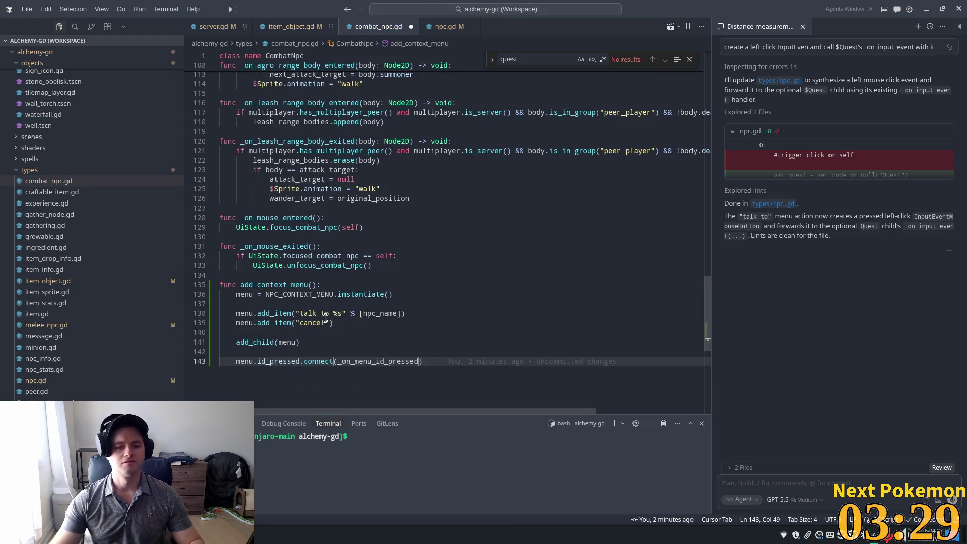
Change the 'talk to %s' item to 'target %s' and accept the suggested 'attack %s' entry.
click(363, 294)
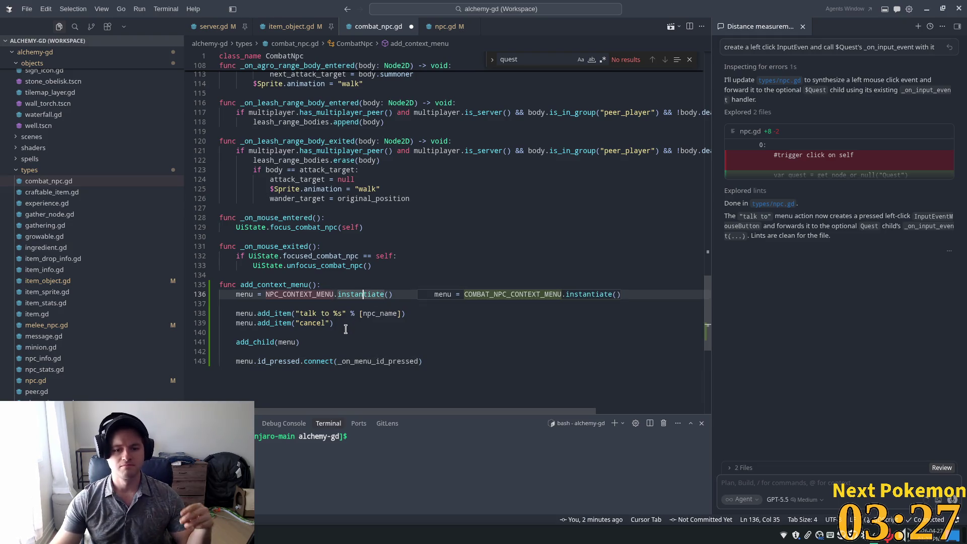
click(318, 313)
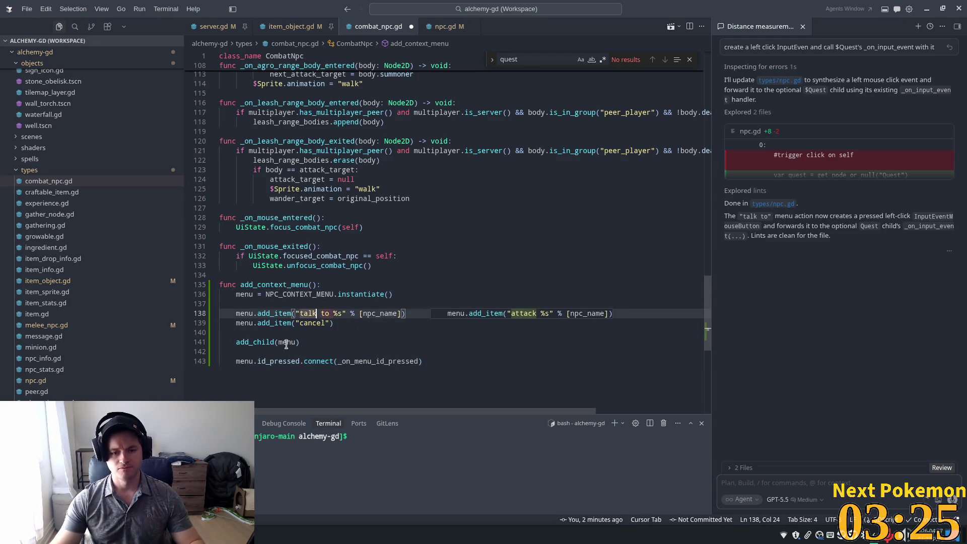
click(277, 284)
click(362, 294)
click(404, 321)
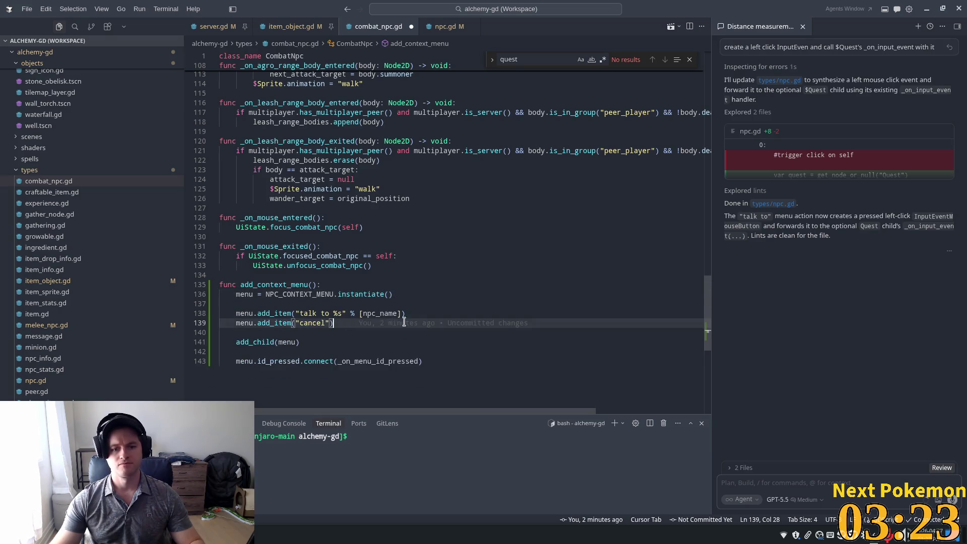
click(401, 317)
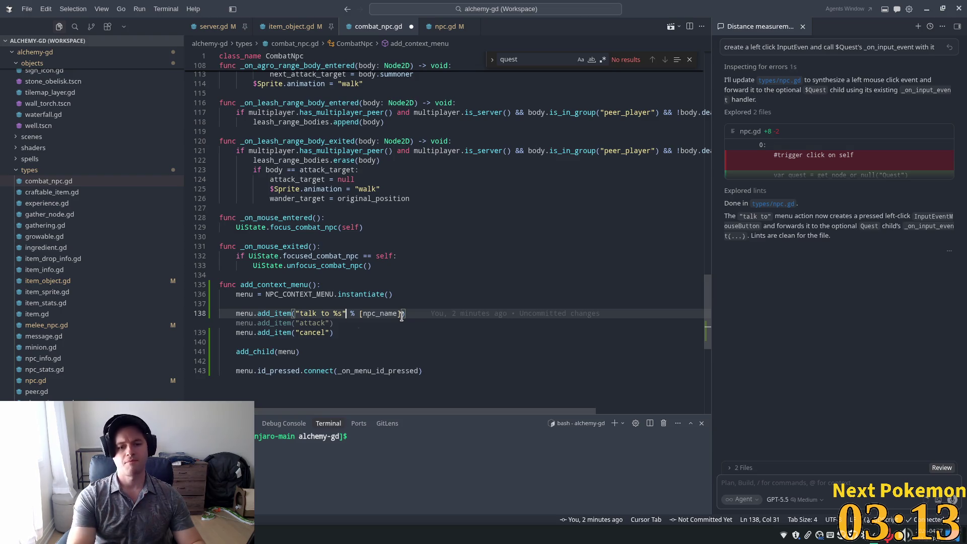
key(Left)
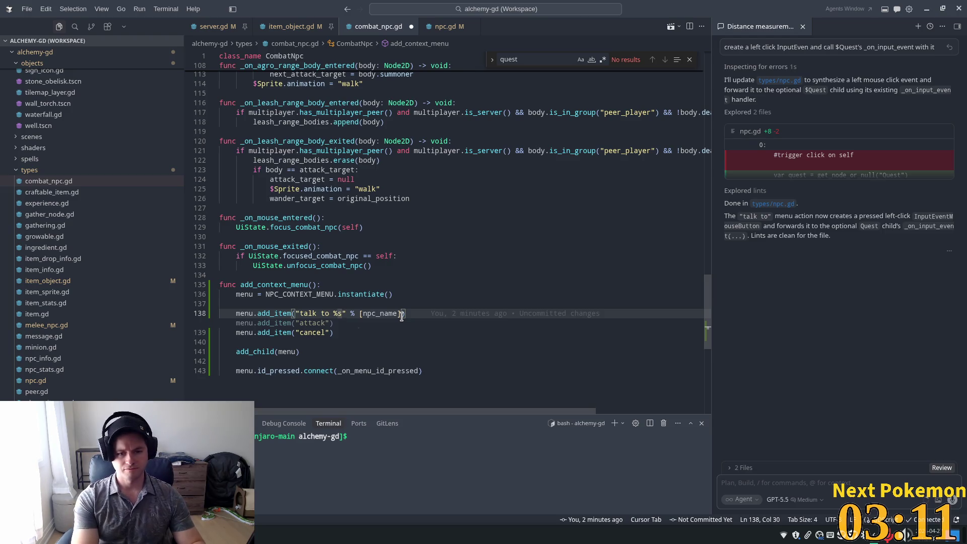
key(BackSpace)
key(BackSpace)
key(BackSpace)
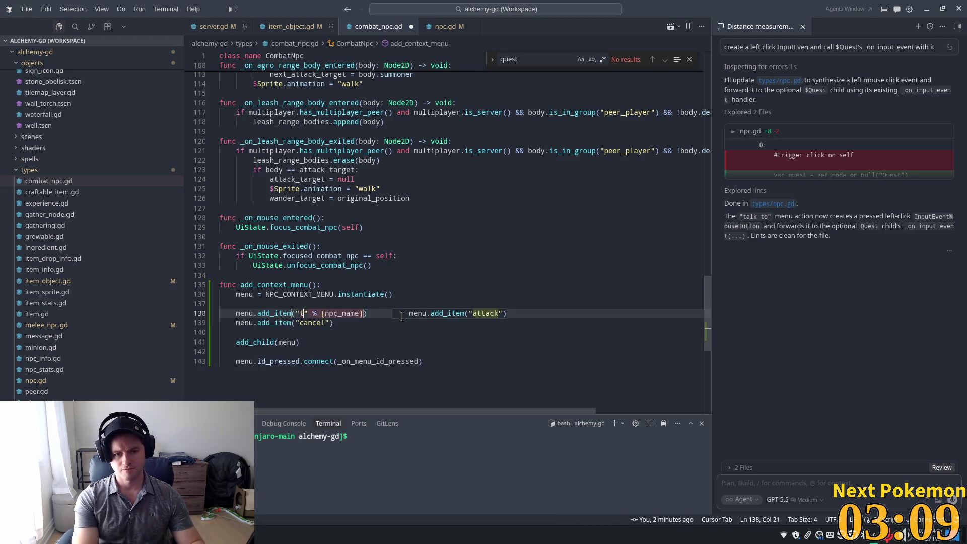
text(arget)
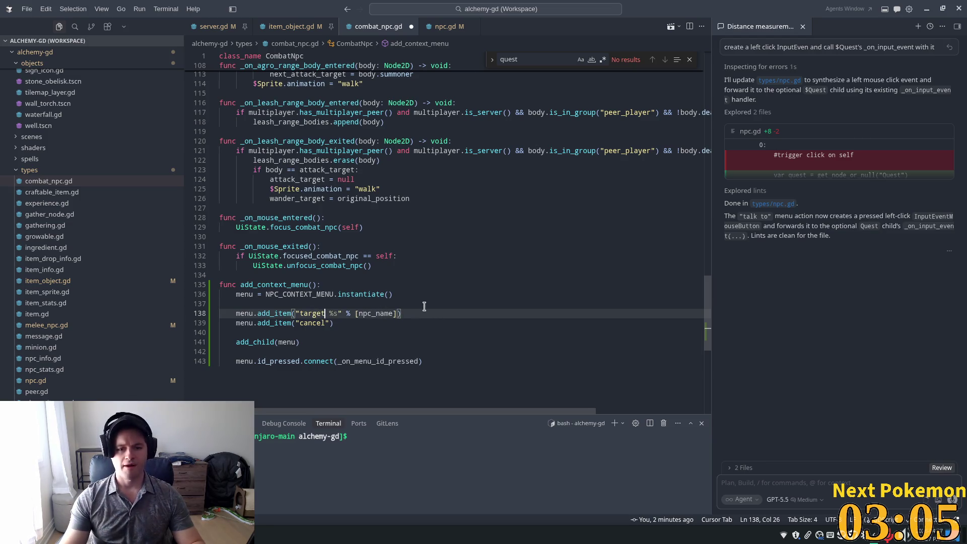
key(Tab)
key(Tab)
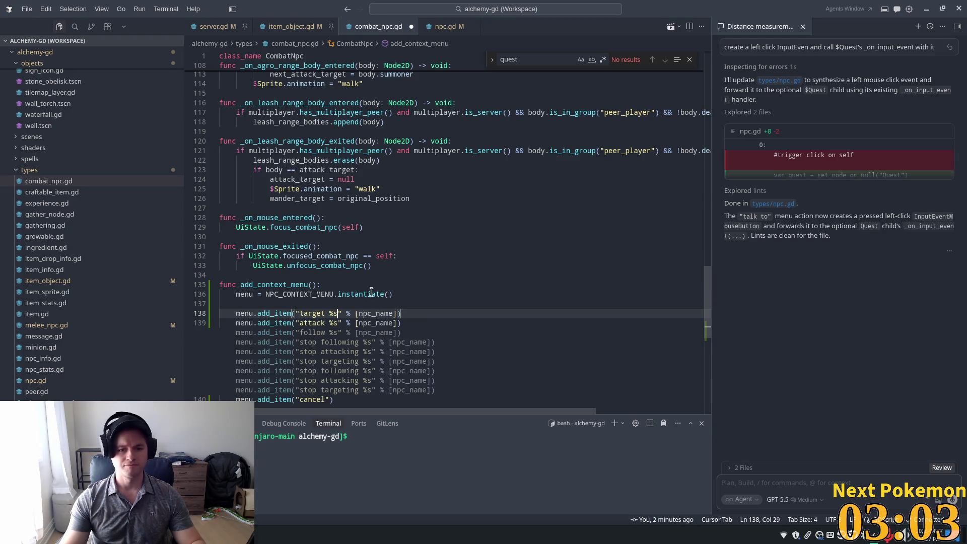
key(Up)
key(Up)
key(Up)
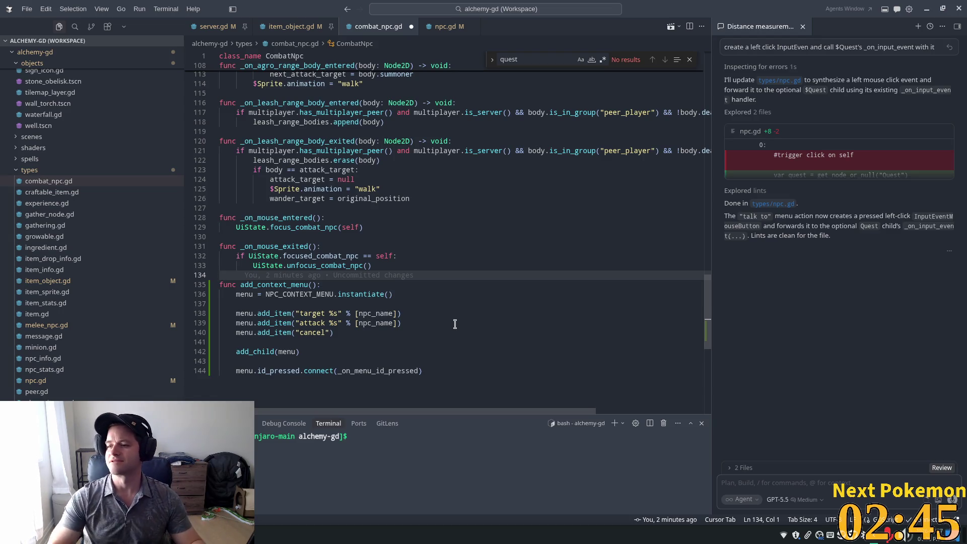
click(408, 302)
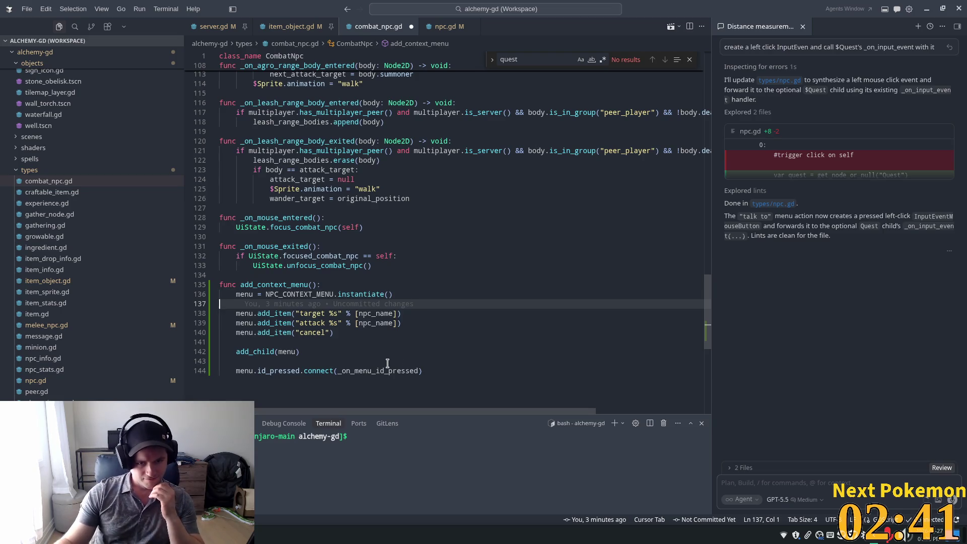
mouse_move(385, 371)
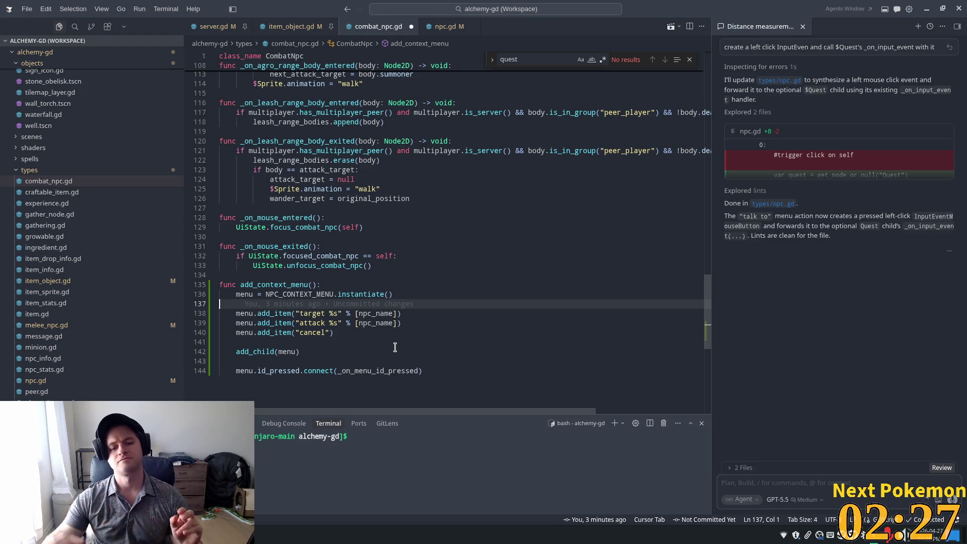
click(450, 283)
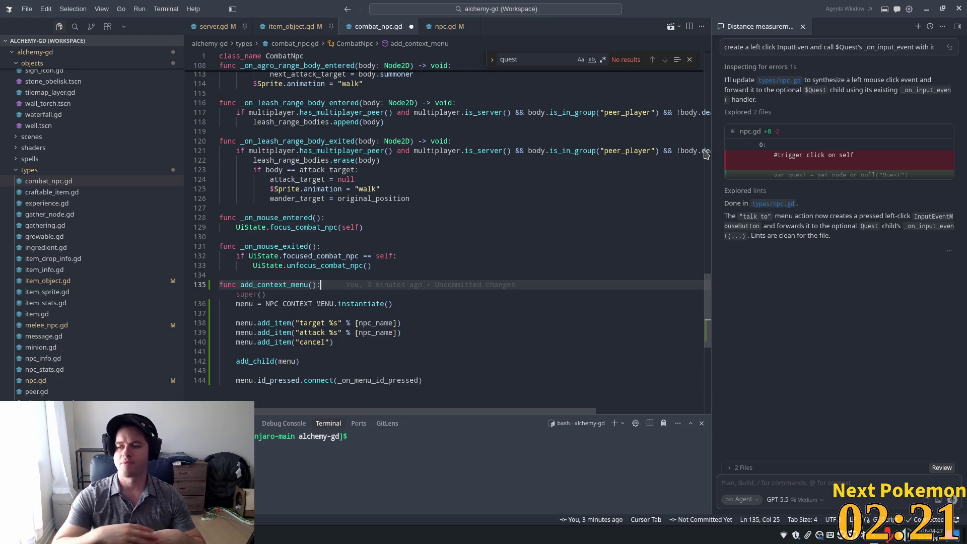
key(Up)
key(Up)
key(Up)
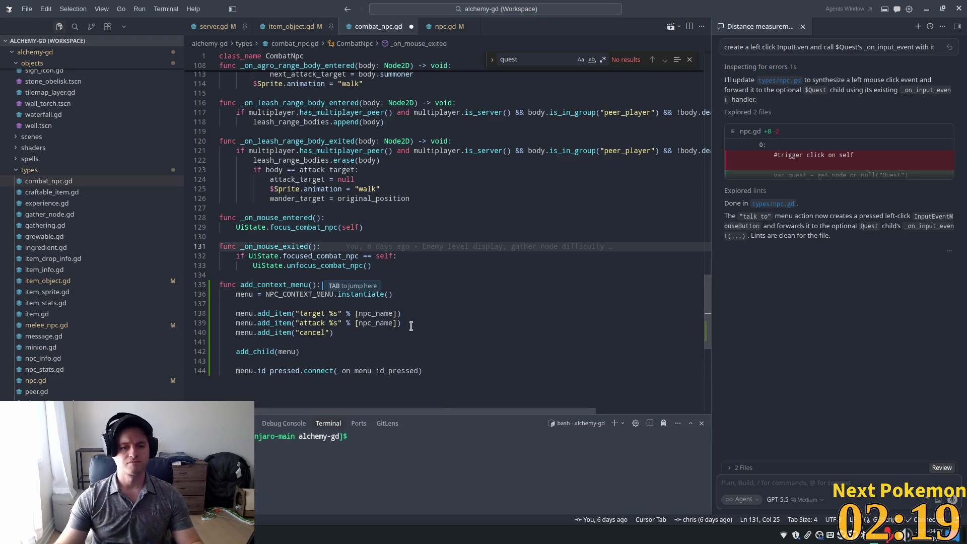
click(381, 351)
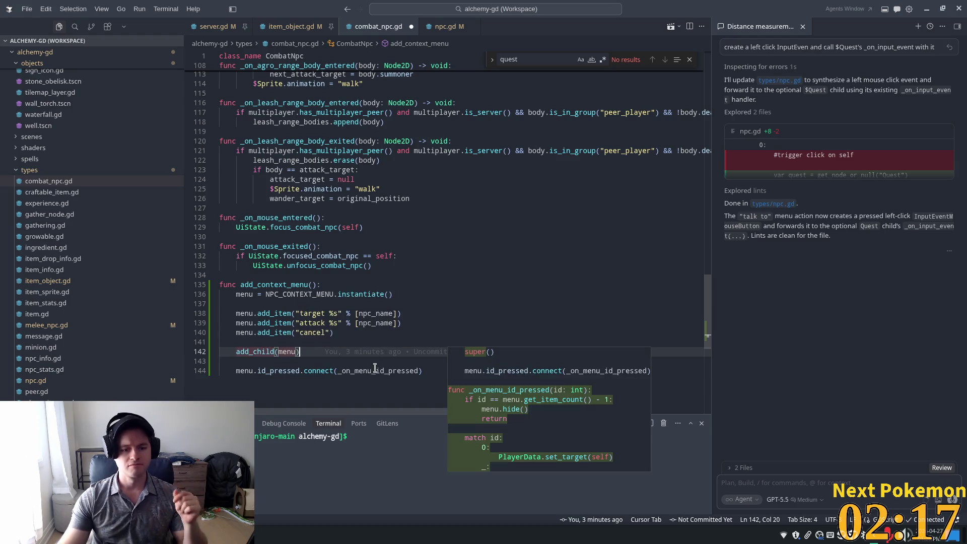
click(334, 333)
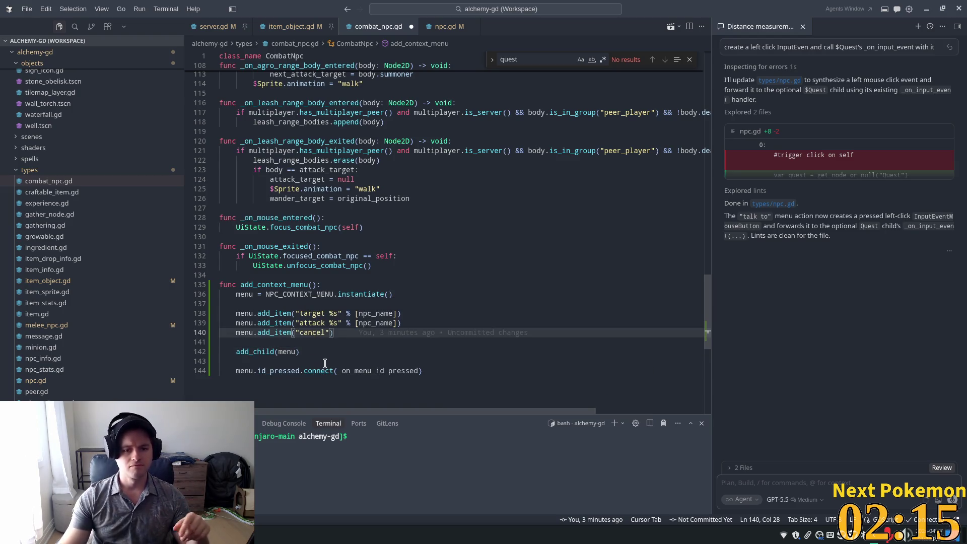
Select the whole _on_menu_id_pressed function in npc.gd.
click(432, 31)
scroll(413, 310, down, 5)
mouse_move(413, 311)
mouse_down()
mouse_move(282, 200)
mouse_move(256, 199)
mouse_up()
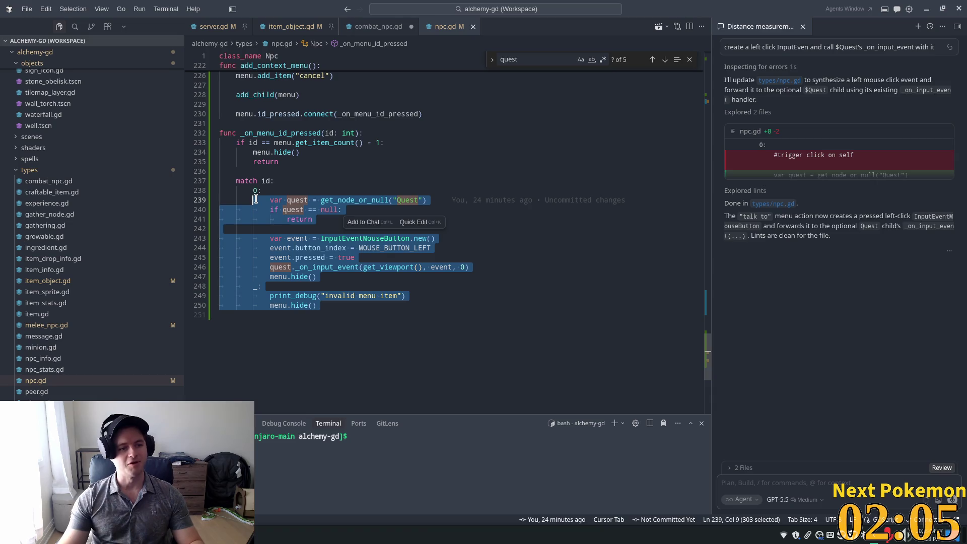
drag(255, 199, 220, 135)
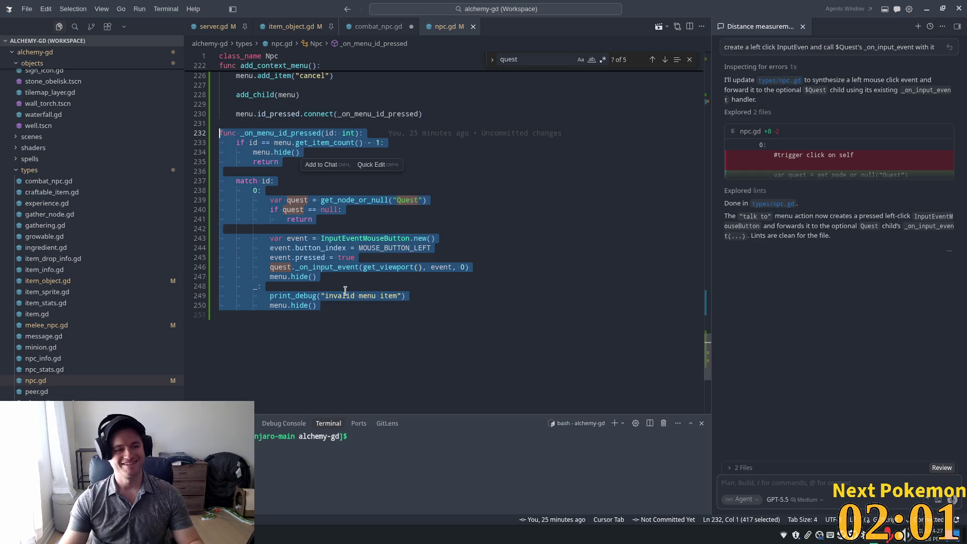
Insert the suggested _on_menu_id_pressed handler below add_context_menu in combat_npc.gd.
key(ctrl+Page_Up)
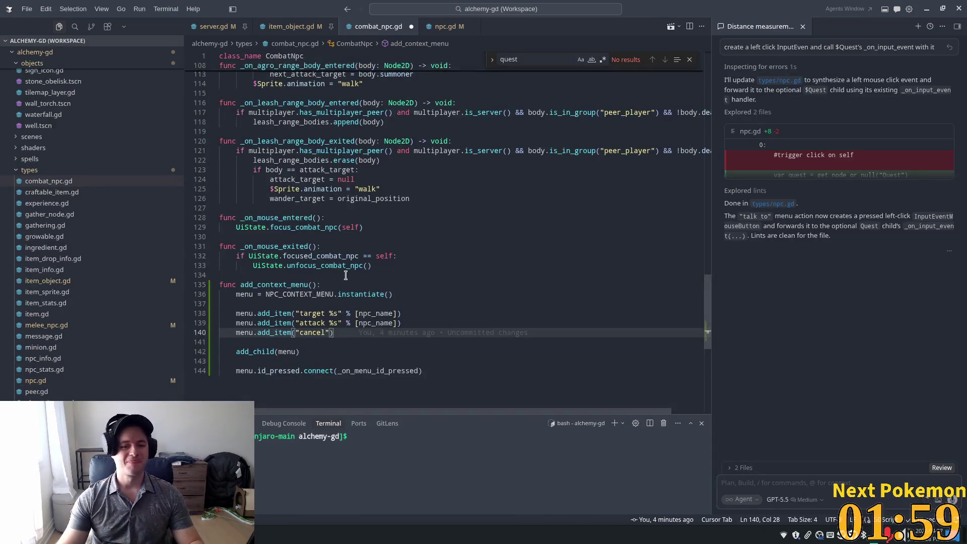
click(346, 275)
scroll(403, 322, down, 3)
click(380, 316)
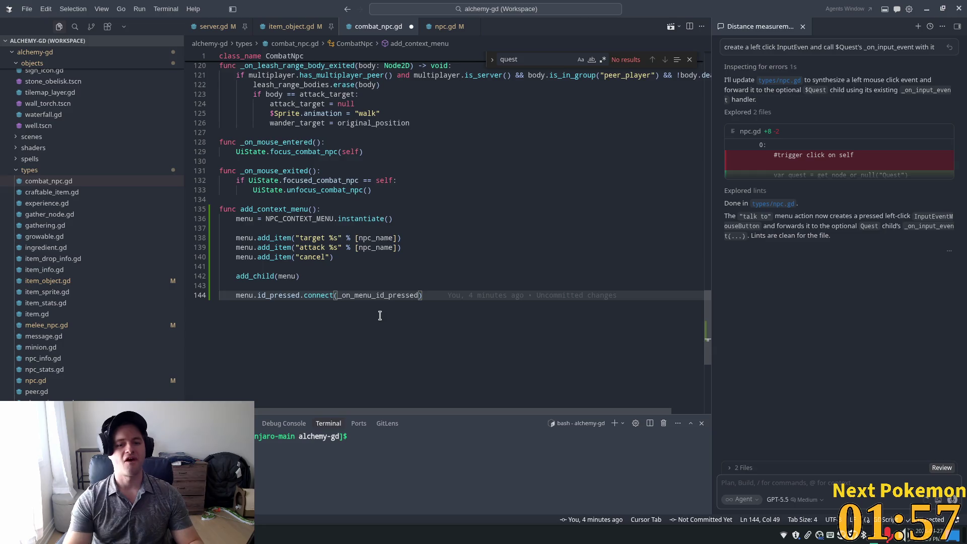
key(Return)
key(Tab)
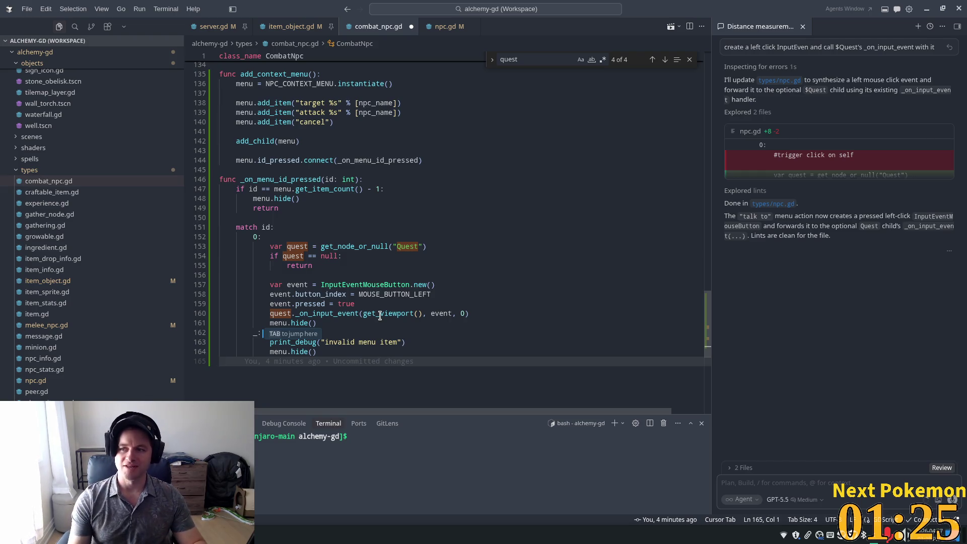
click(426, 229)
click(399, 208)
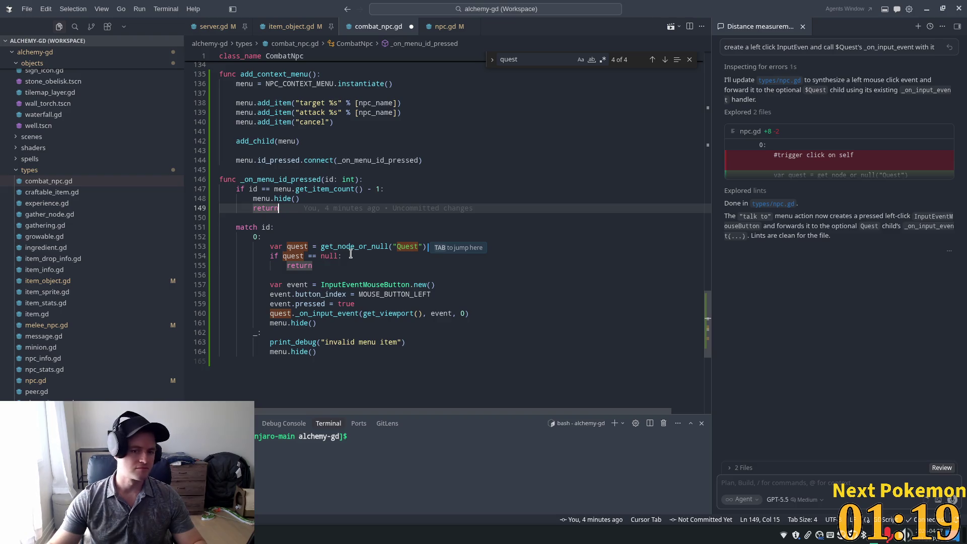
mouse_move(708, 318)
mouse_down()
mouse_move(715, 87)
mouse_move(704, 180)
mouse_move(706, 312)
mouse_move(707, 161)
mouse_move(707, 188)
mouse_up()
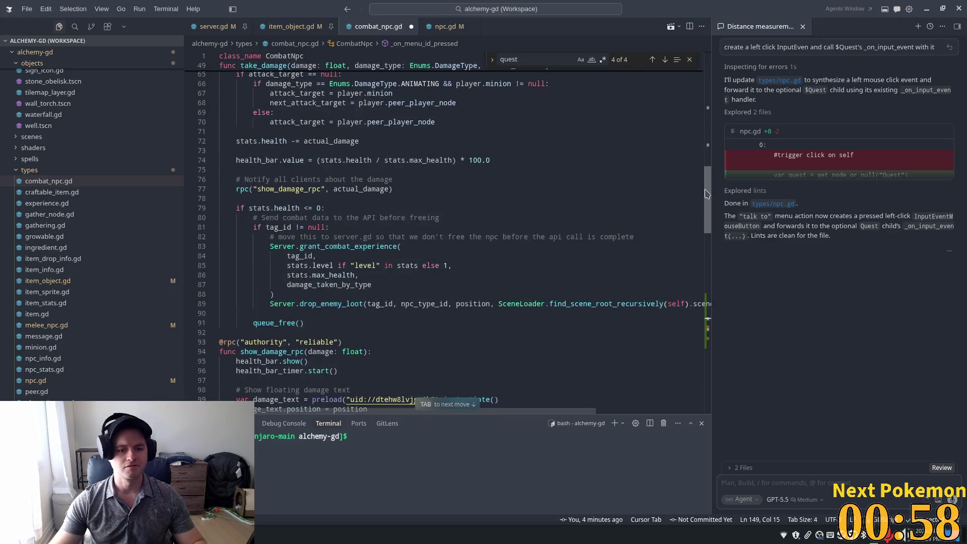
Review item_object.gd's _on_input_event, including the viewport uses and Server.collect_item line.
click(309, 28)
scroll(530, 221, up, 2)
scroll(582, 225, up, 5)
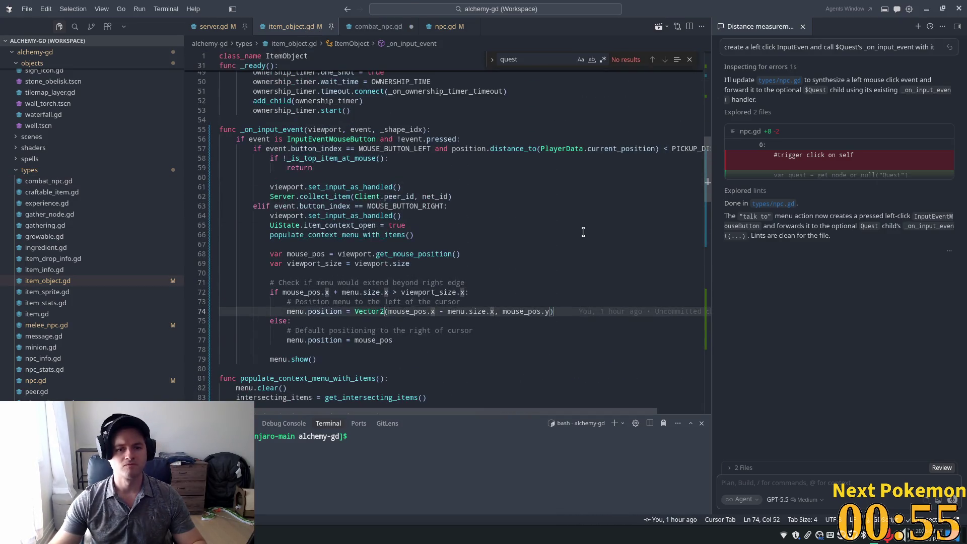
click(309, 179)
scroll(314, 199, up, 2)
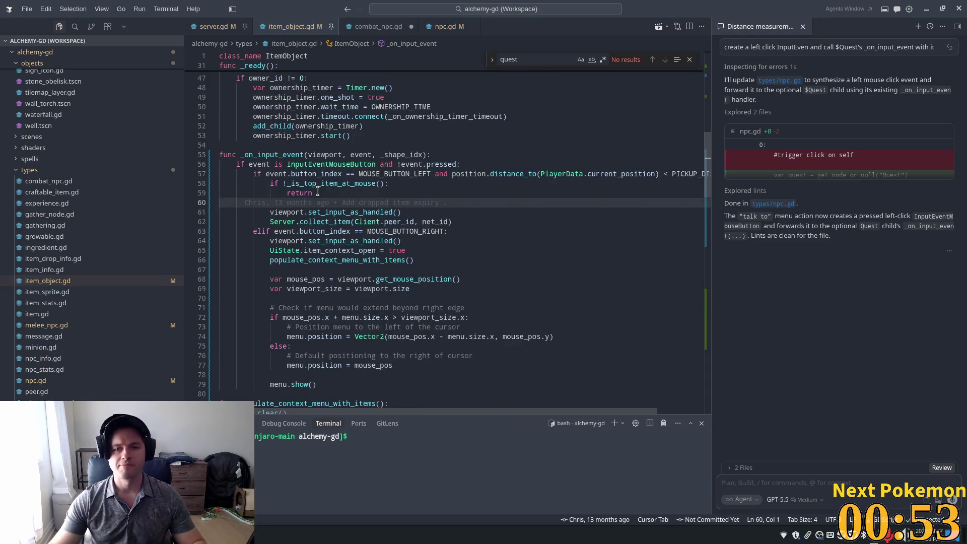
click(309, 235)
click(291, 237)
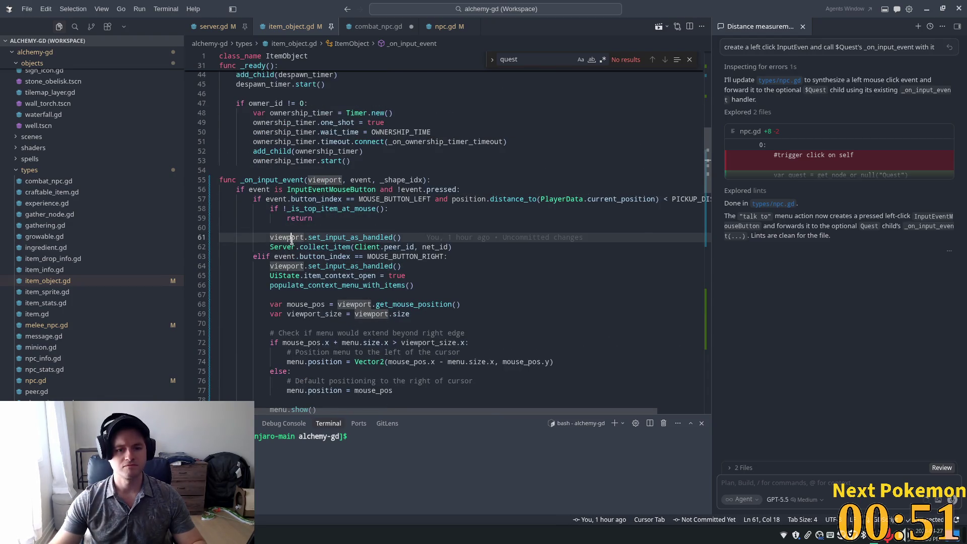
key(Down)
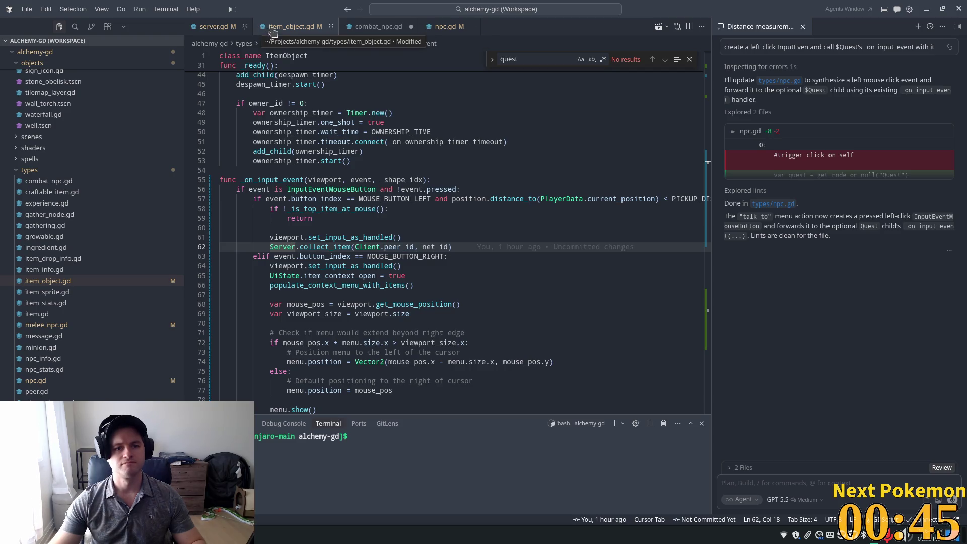
Unpin and close the item_object.gd tab.
right_click(294, 31)
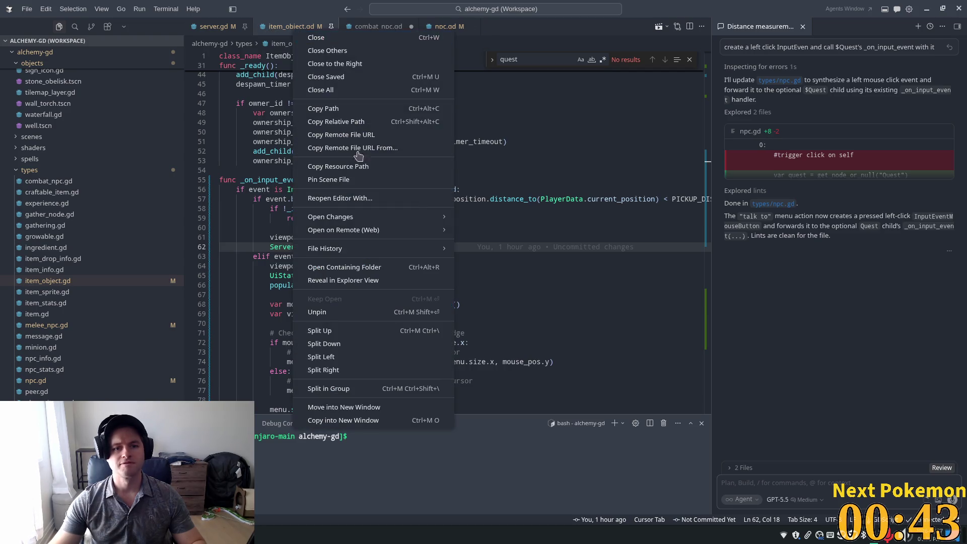
click(353, 313)
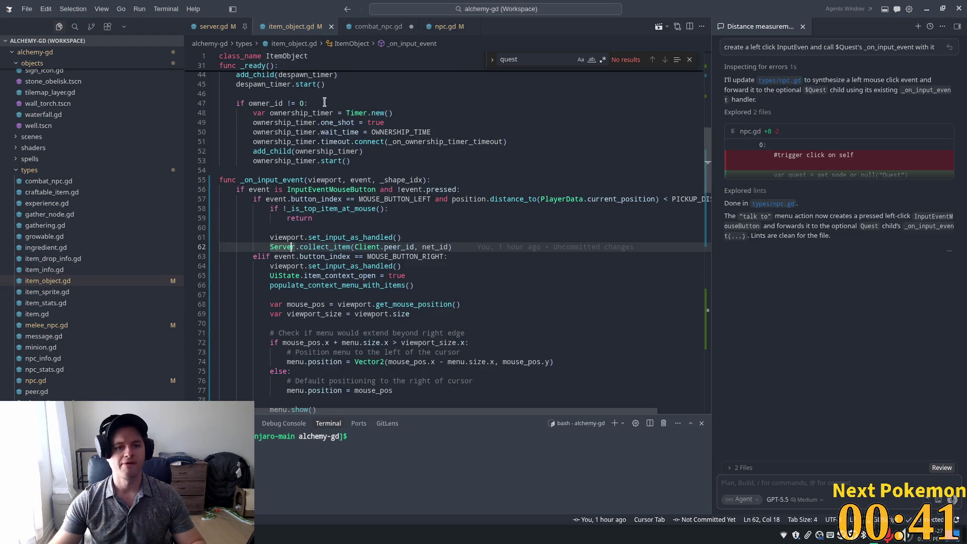
click(331, 26)
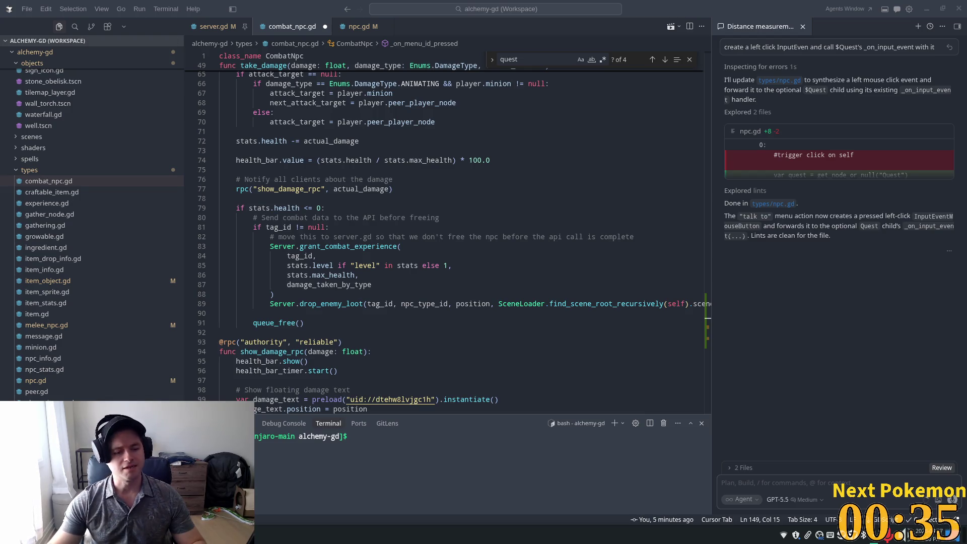
key(alt+Tab)
key(alt+Tab)
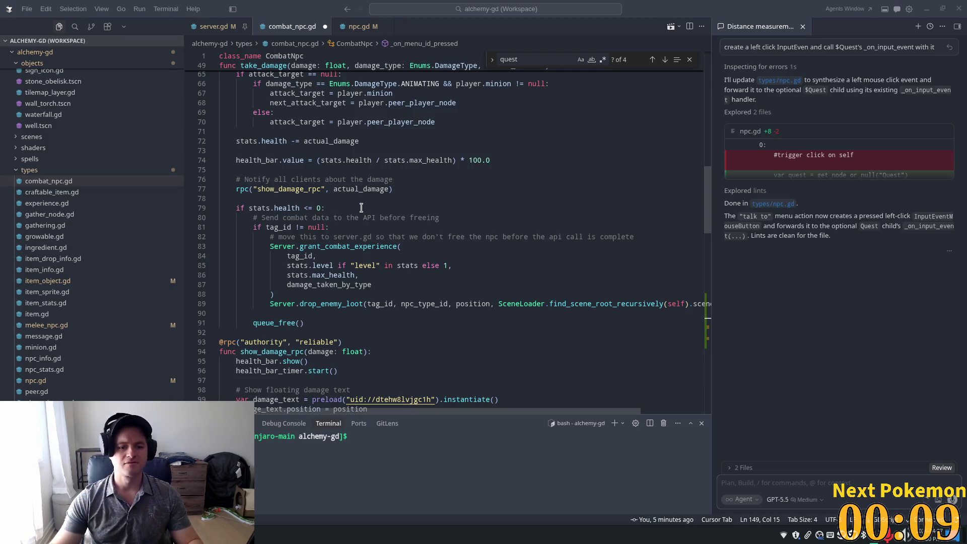
scroll(361, 207, up, 5)
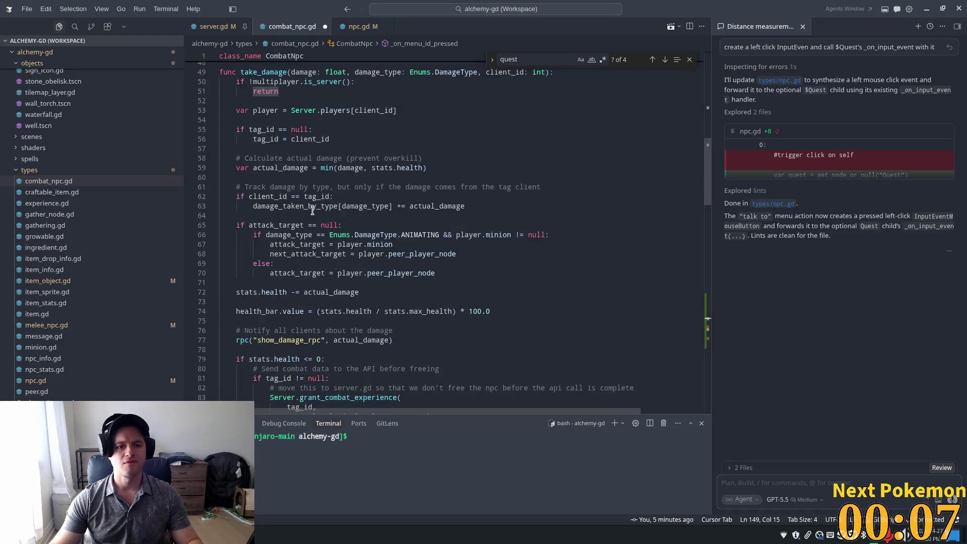
scroll(312, 209, up, 3)
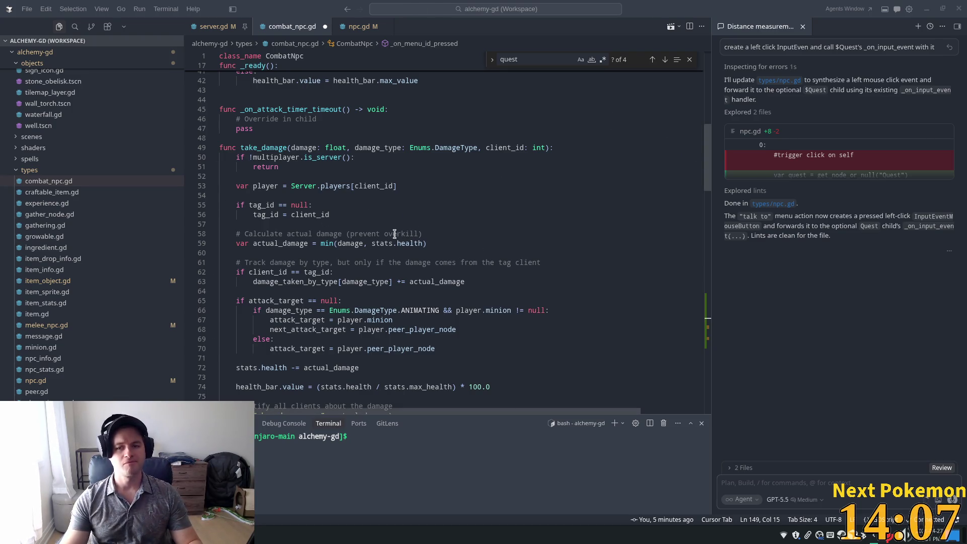
click(450, 253)
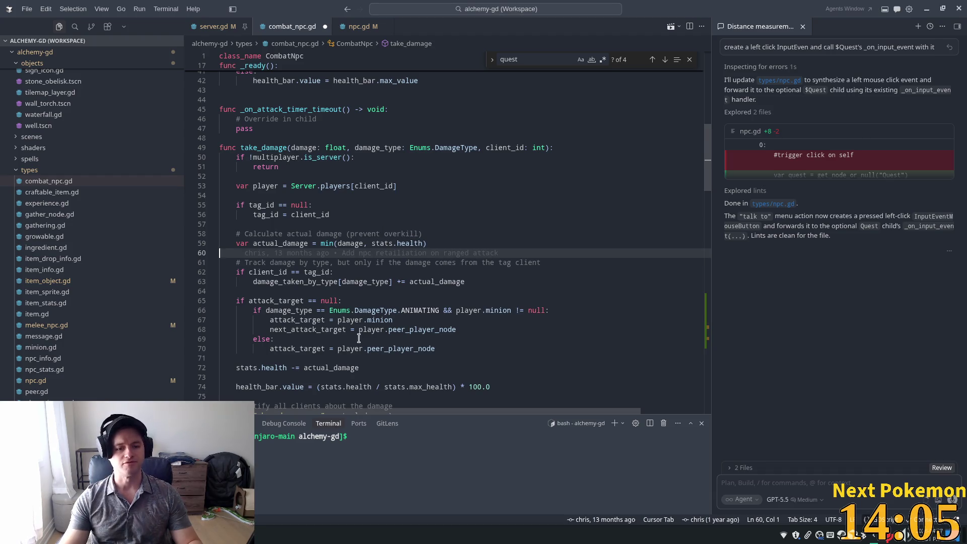
Look over combat_npc.gd from take_damage back to the top, then view npc.gd's menu handler.
click(359, 329)
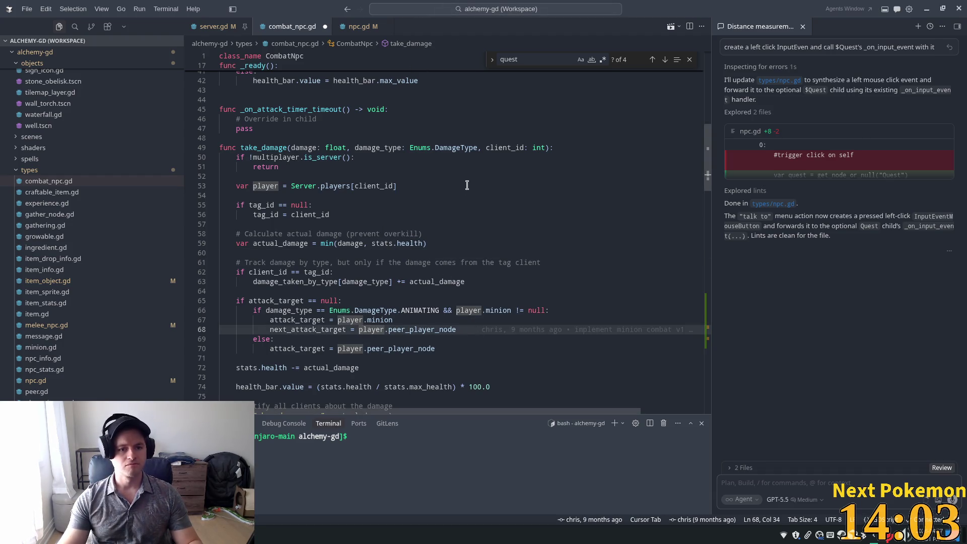
scroll(468, 234, down, 4)
scroll(474, 237, down, 15)
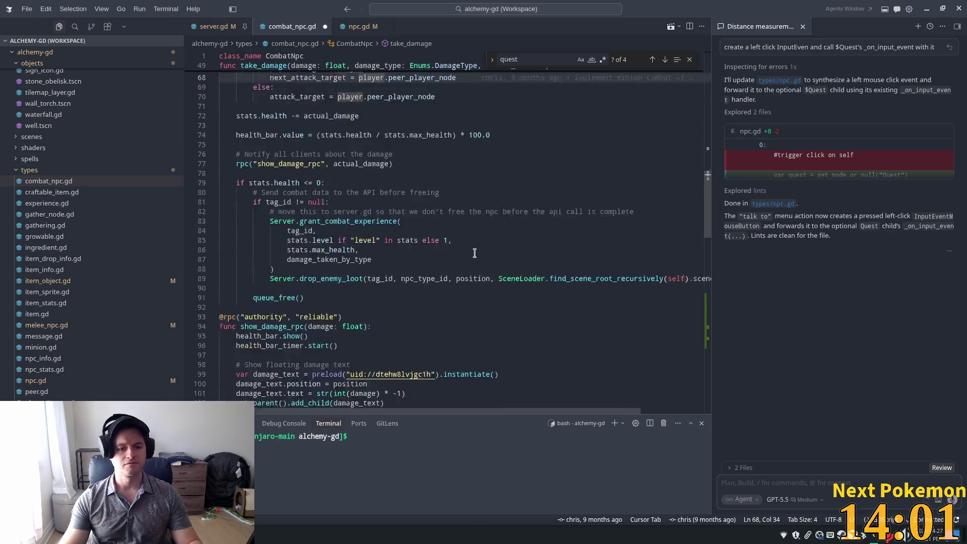
scroll(471, 251, down, 5)
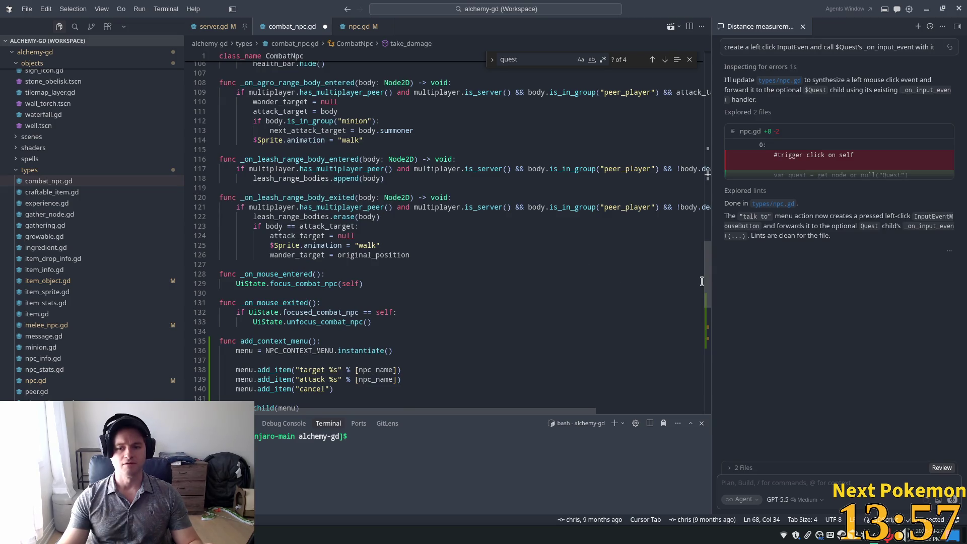
mouse_move(707, 283)
mouse_down()
mouse_move(710, 333)
mouse_move(713, 222)
mouse_up()
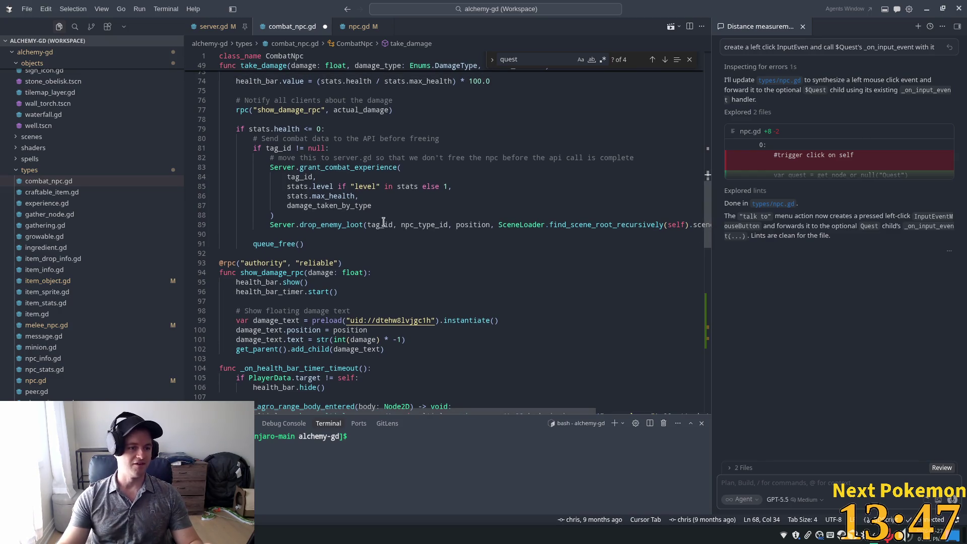
scroll(422, 158, up, 6)
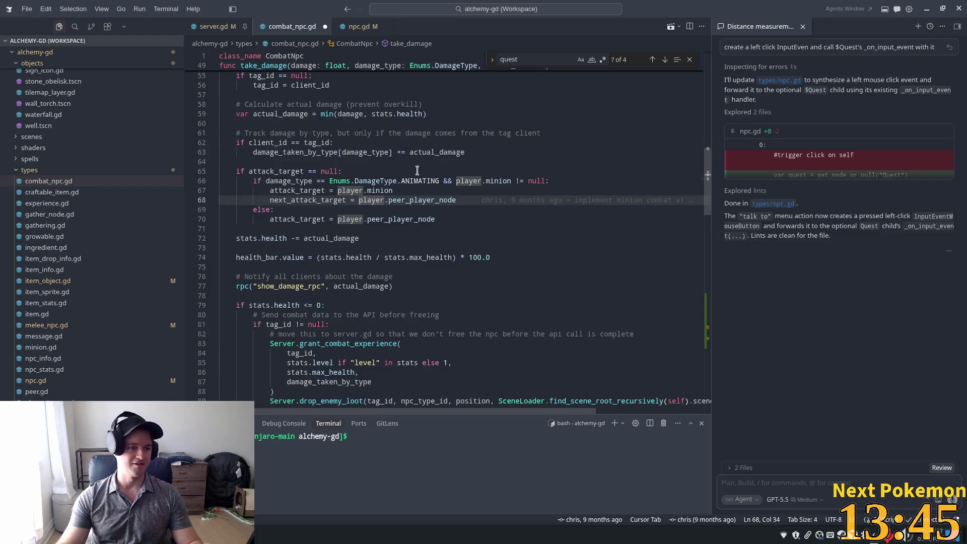
scroll(478, 231, up, 10)
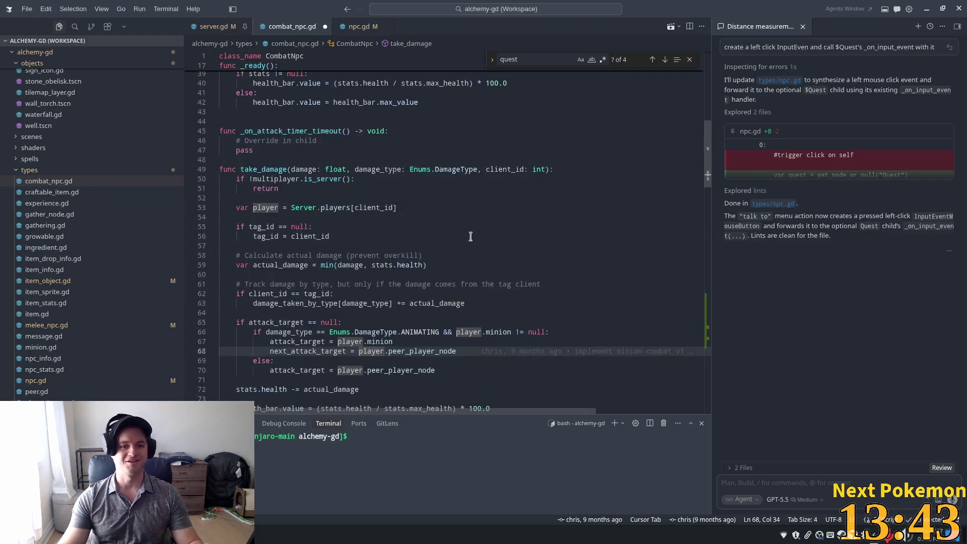
scroll(492, 231, up, 8)
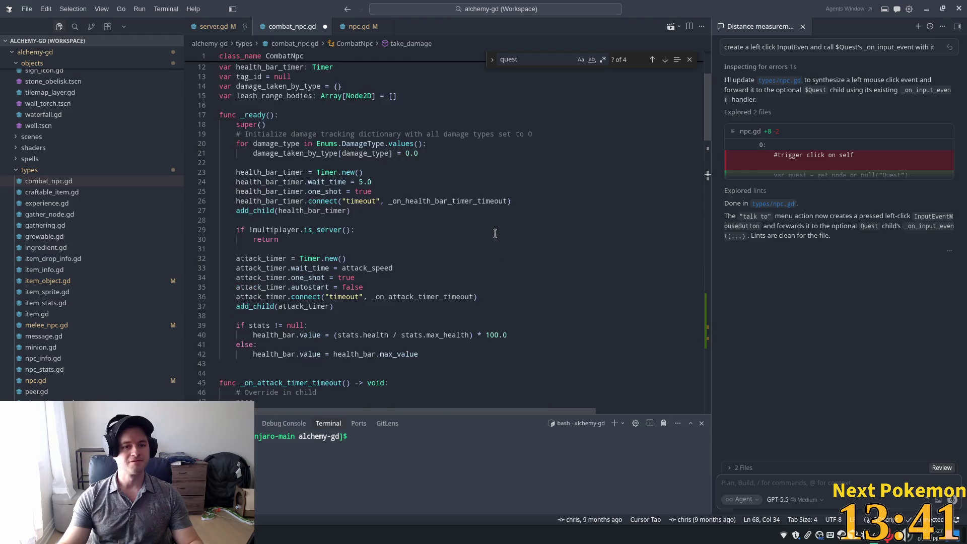
click(358, 27)
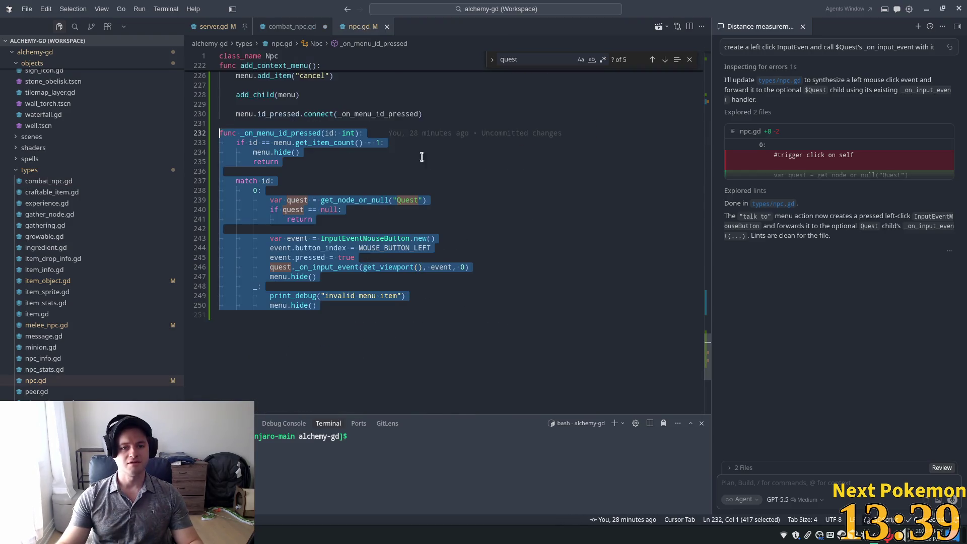
Search npc.gd for 'LEFT' and select its HealthBar show and PlayerData.set_target(self) lines.
drag(706, 360, 711, 96)
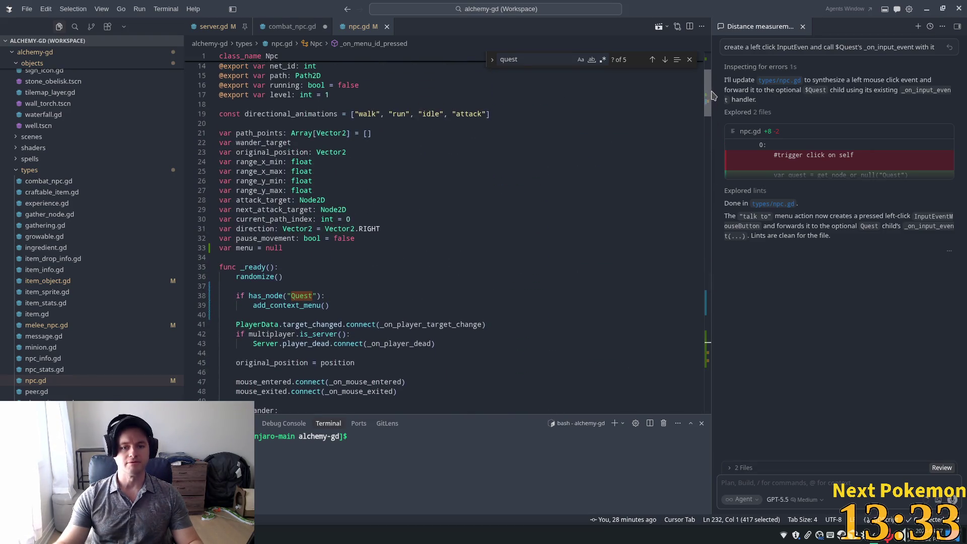
click(633, 105)
key(ctrl+f)
text(LEFT)
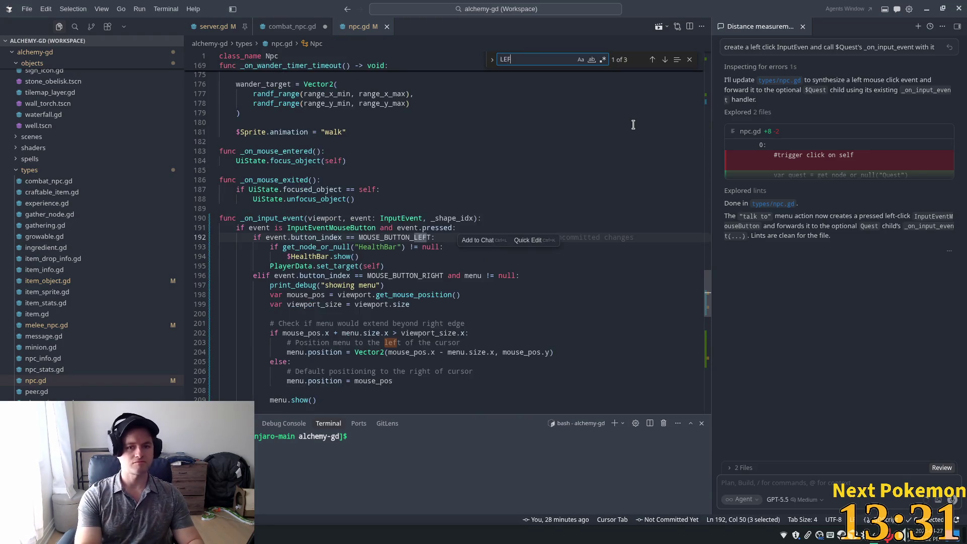
click(366, 266)
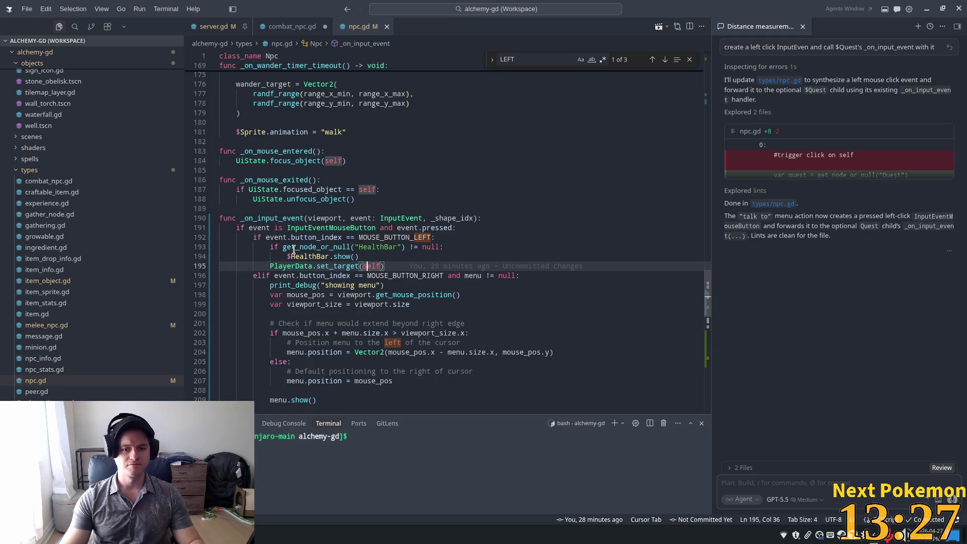
click(296, 233)
drag(392, 266, 272, 247)
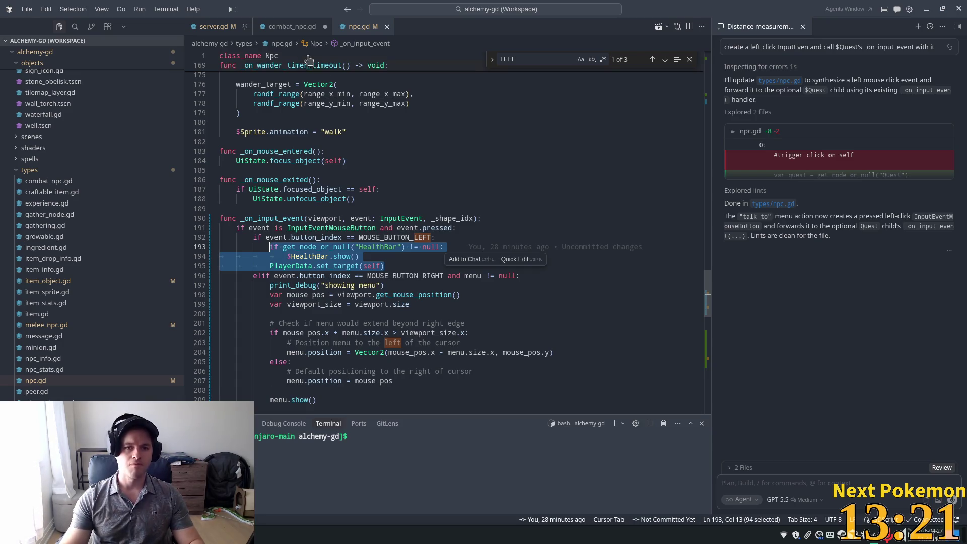
Replace case 0's click-event code in combat_npc.gd and accept the suggested set_attack_target(self) case 1 branch.
click(291, 26)
scroll(687, 216, down, 10)
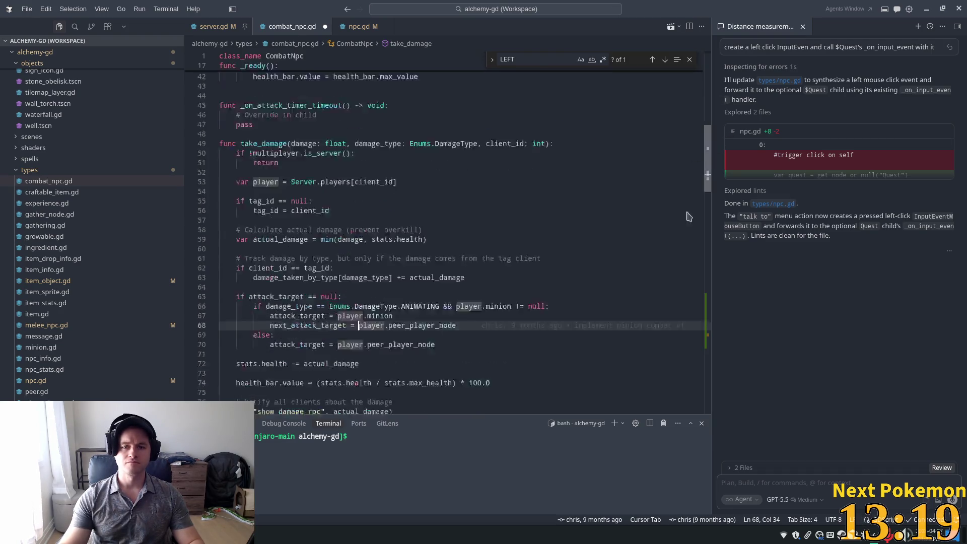
scroll(689, 322, down, 20)
scroll(687, 339, up, 2)
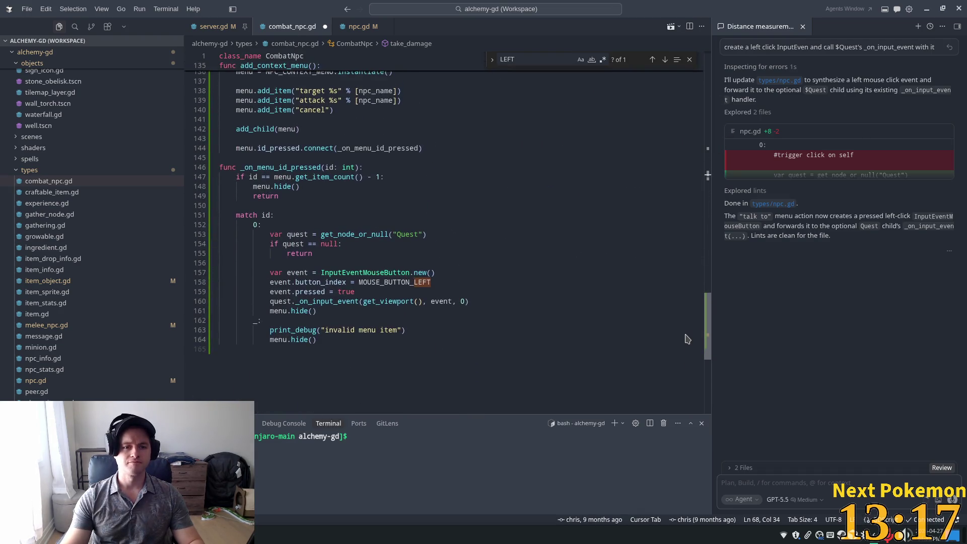
click(279, 244)
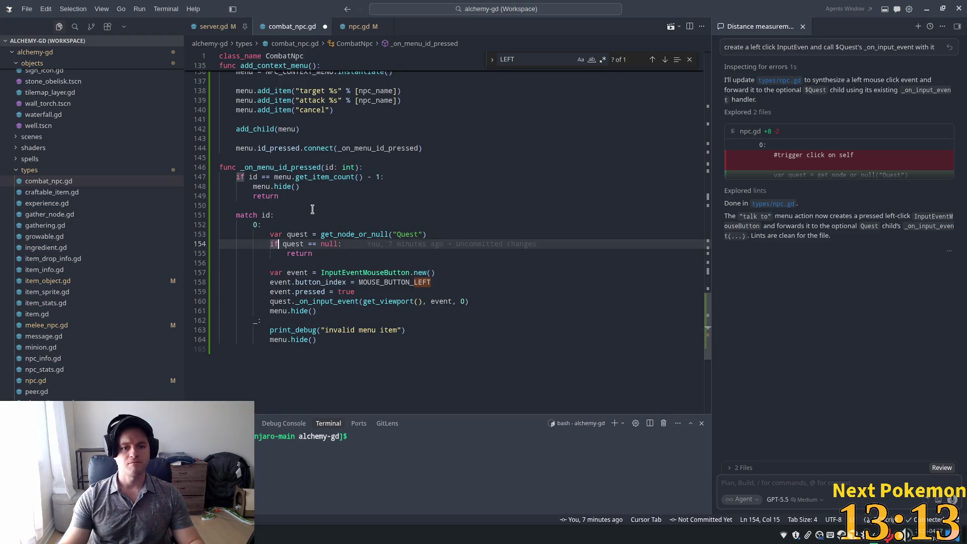
mouse_move(327, 310)
mouse_down()
mouse_move(285, 254)
mouse_move(220, 234)
mouse_up()
click(355, 263)
drag(485, 304, 270, 273)
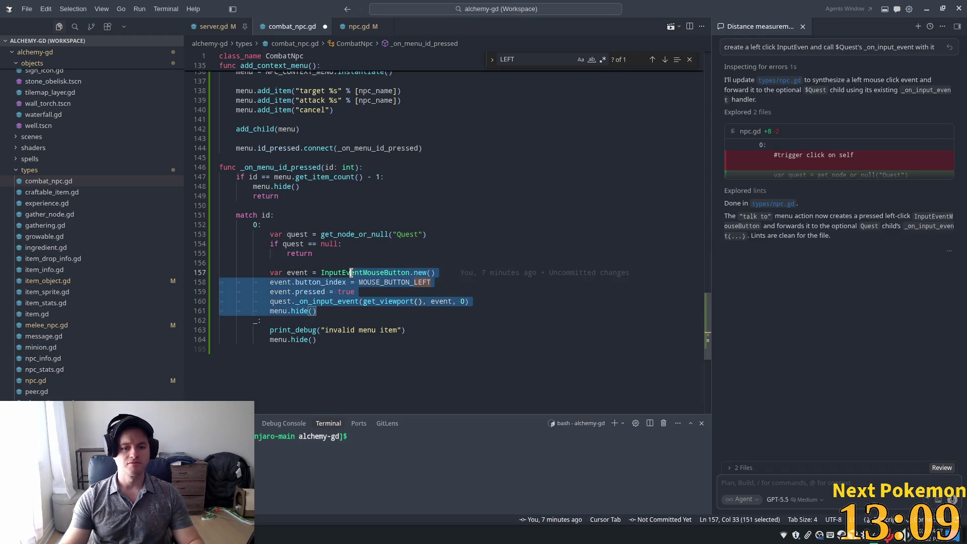
click(468, 301)
key(ctrl+z)
key(ctrl+z)
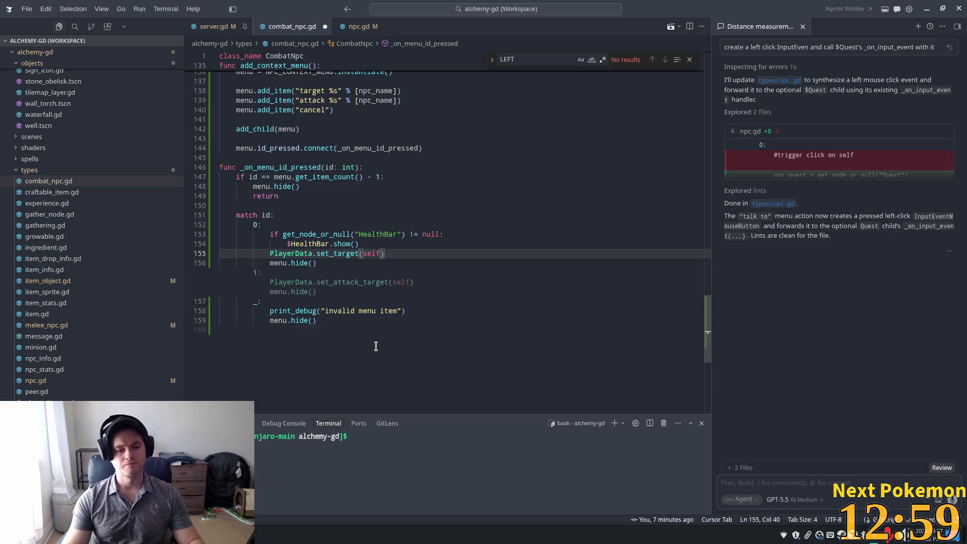
key(Tab)
Save combat_npc.gd and review the new case 1 branch and the HealthBar check line.
key(ctrl+s)
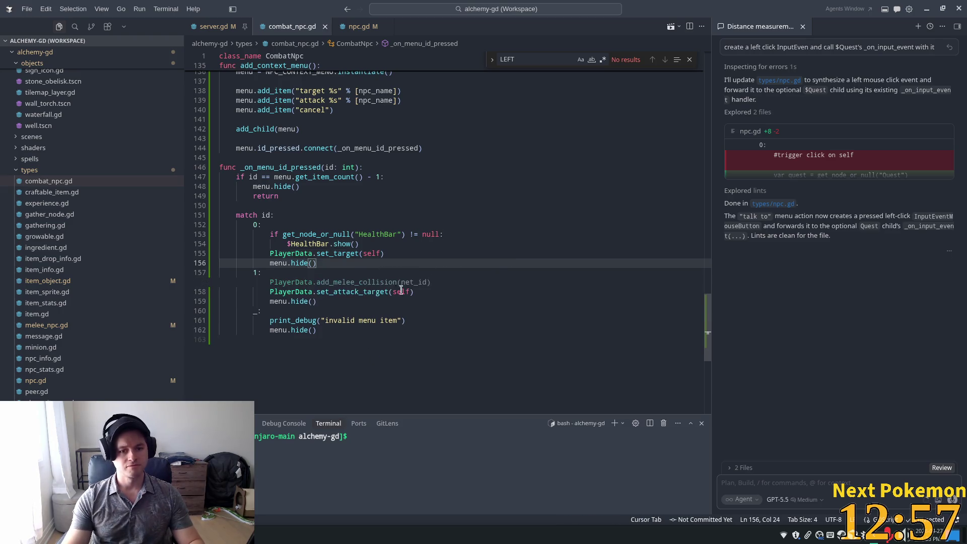
click(364, 273)
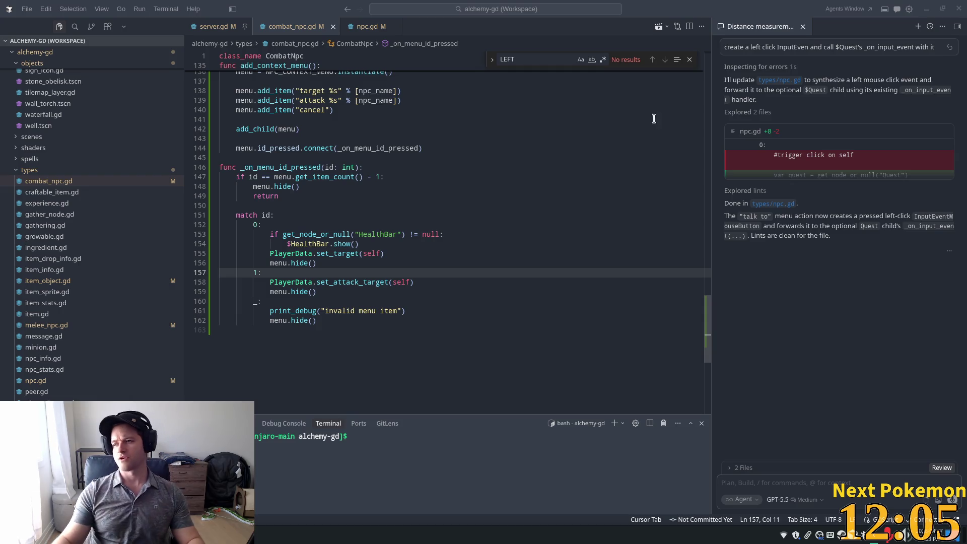
click(368, 234)
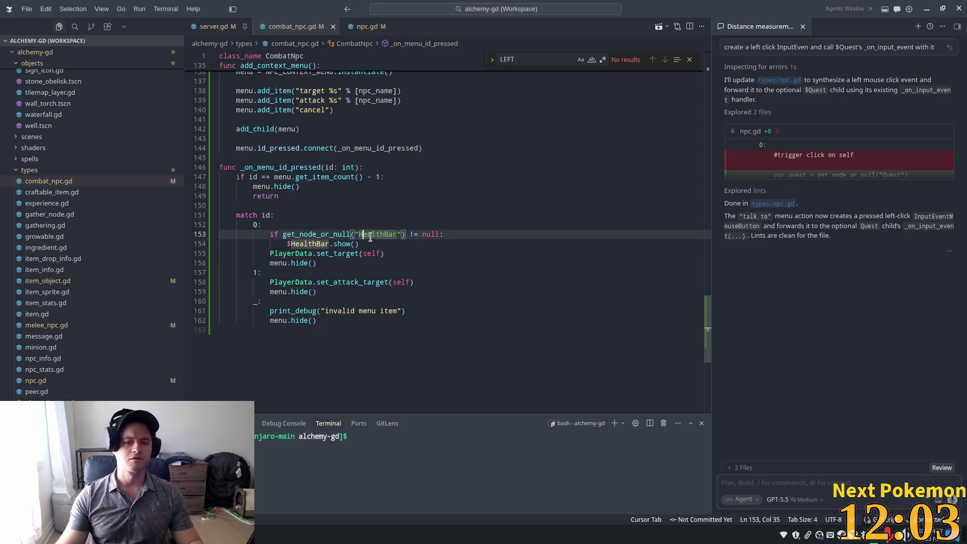
Open player_data.gd through quick file search and look at its attack_target variable.
key(ctrl+p)
text(player)
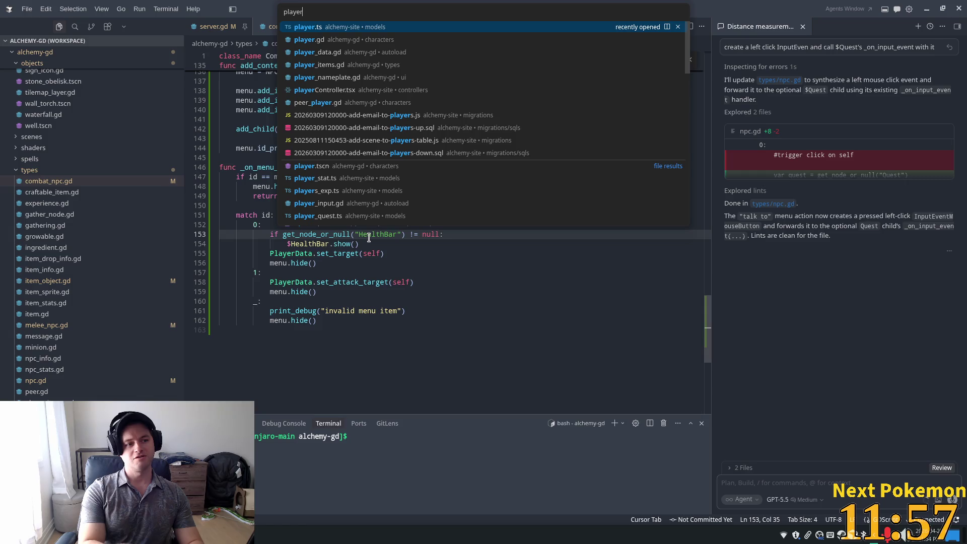
text(_)
key(Return)
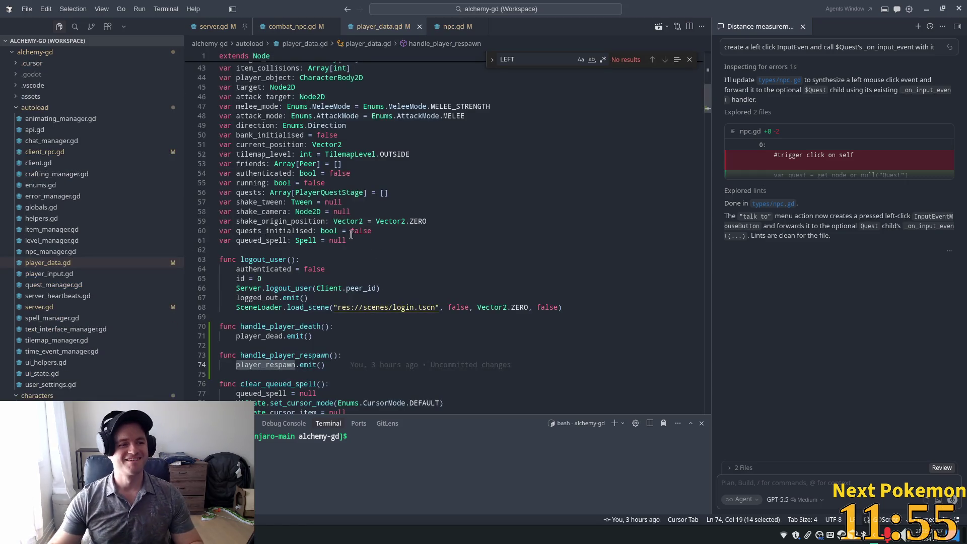
click(489, 95)
Search player_data.gd for Node2D and auto to review its state variable declarations.
key(ctrl+f)
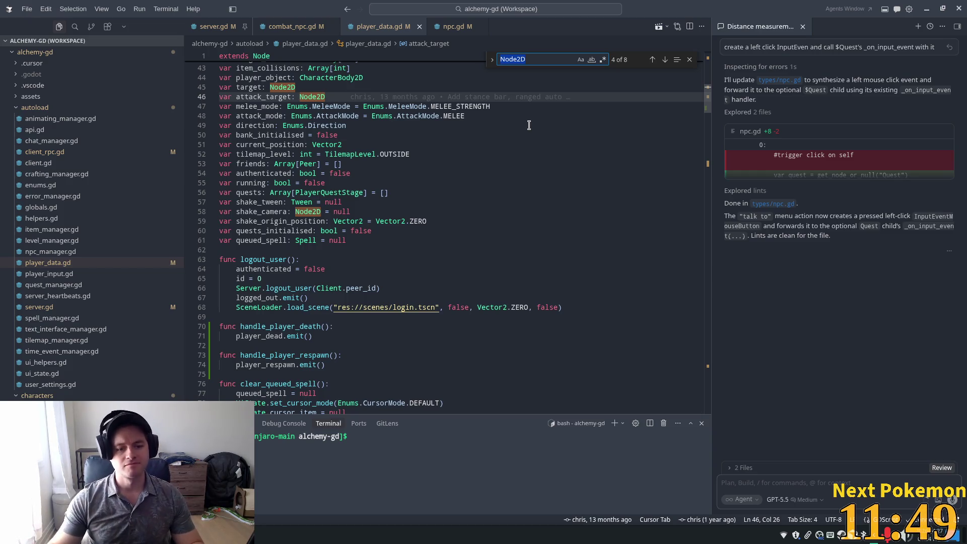
click(479, 164)
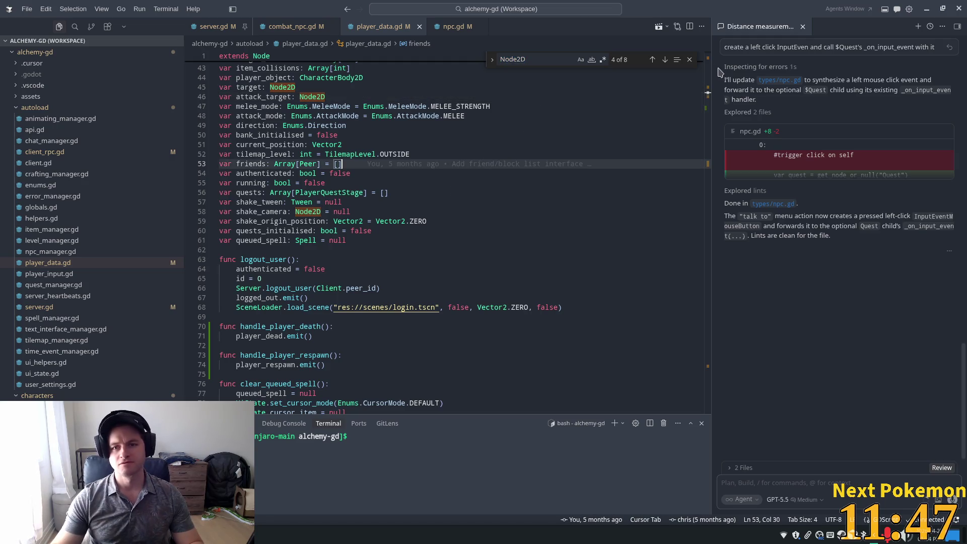
key(Escape)
click(601, 137)
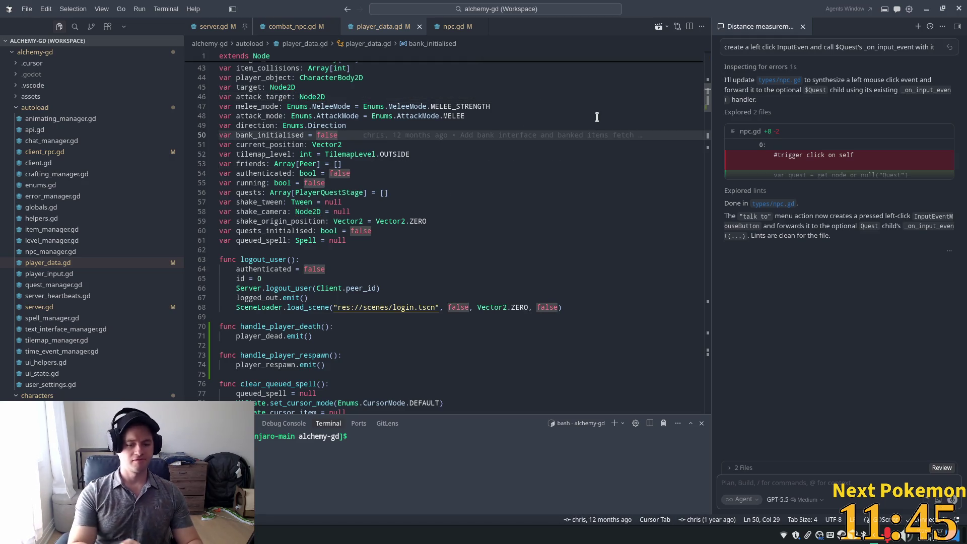
key(ctrl+f)
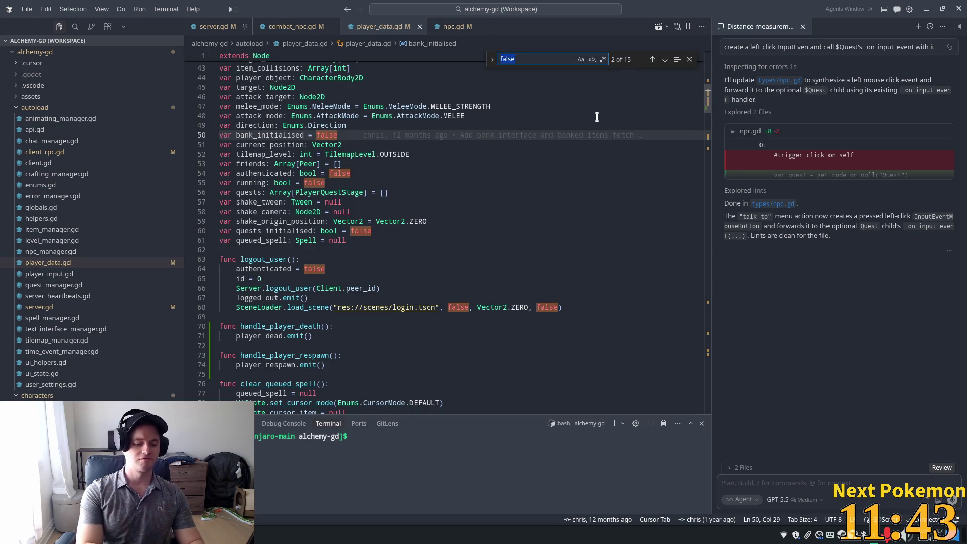
text(auto)
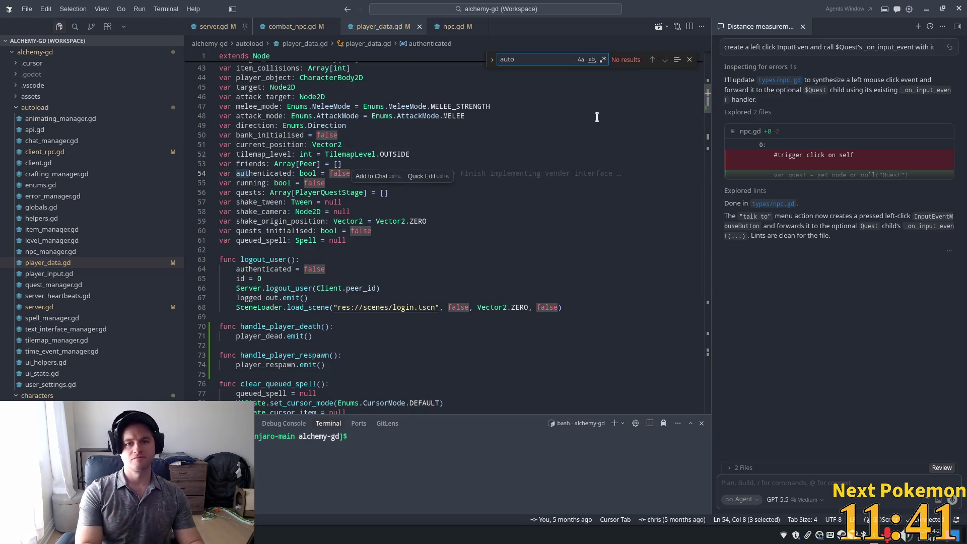
click(689, 60)
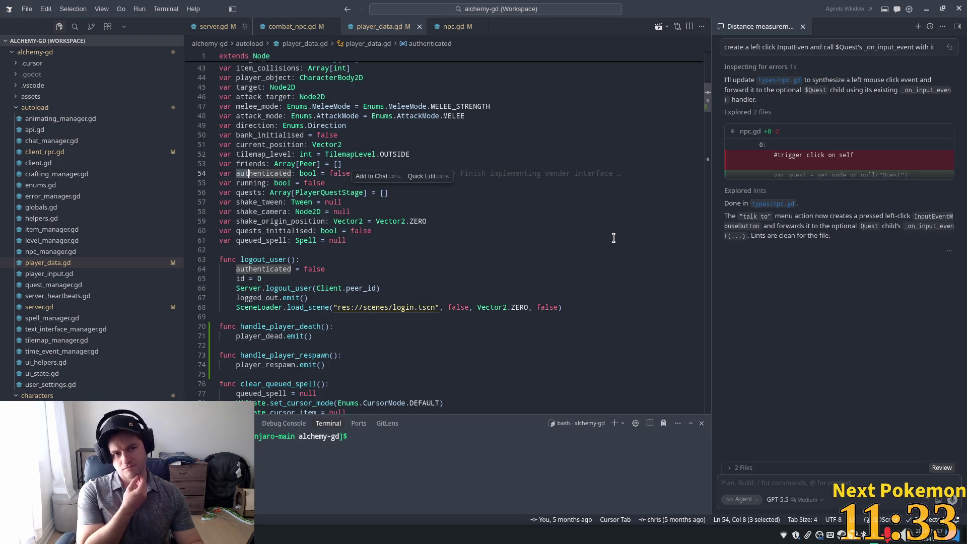
Copy case 0's HealthBar check and PlayerData.set_target(self) lines into case 1 above set_attack_target.
click(285, 29)
click(390, 271)
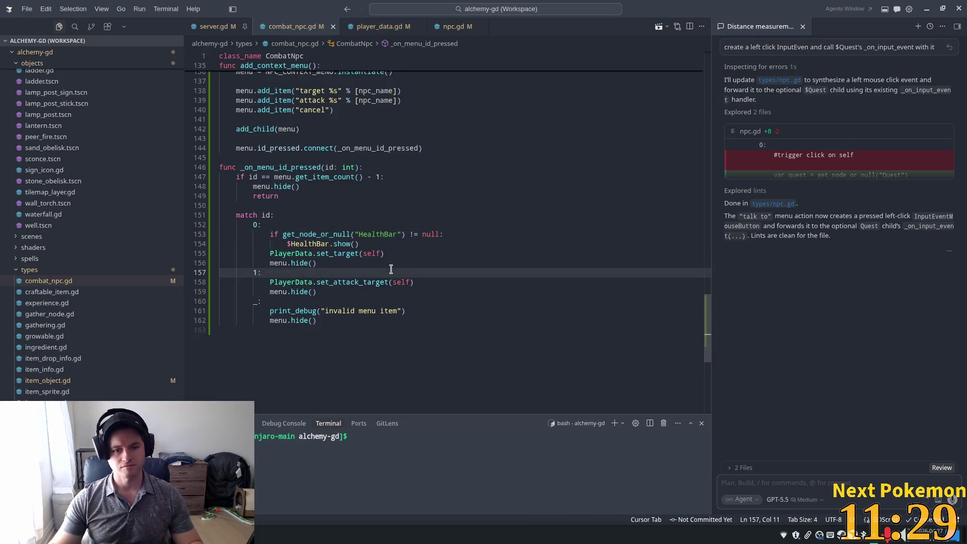
click(297, 253)
mouse_move(392, 255)
mouse_down()
mouse_move(270, 256)
mouse_move(269, 234)
mouse_up()
key(ctrl+c)
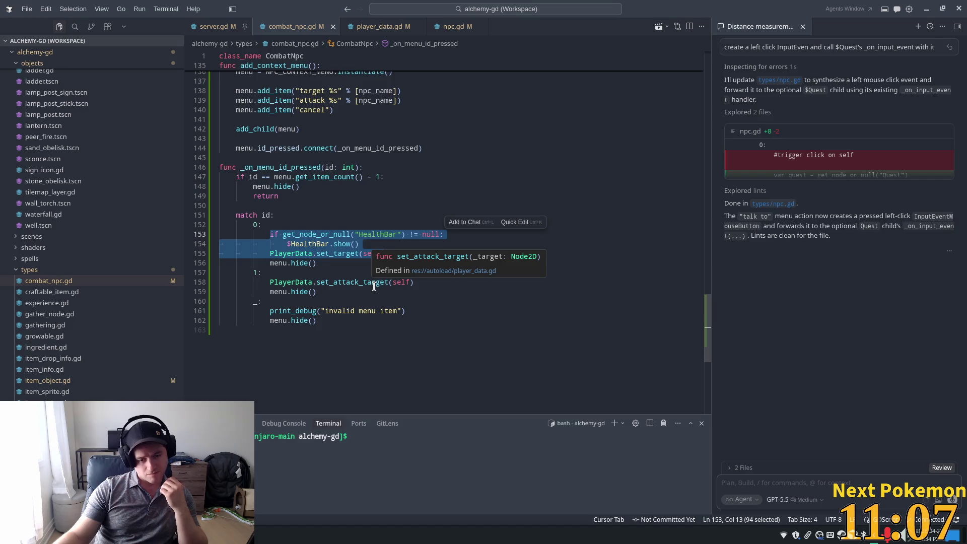
click(301, 272)
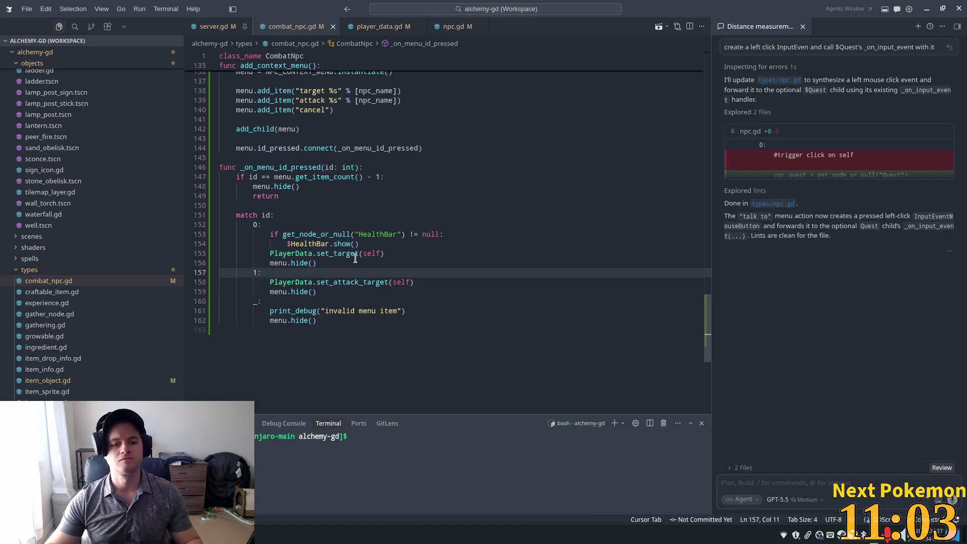
key(Return)
key(ctrl+v)
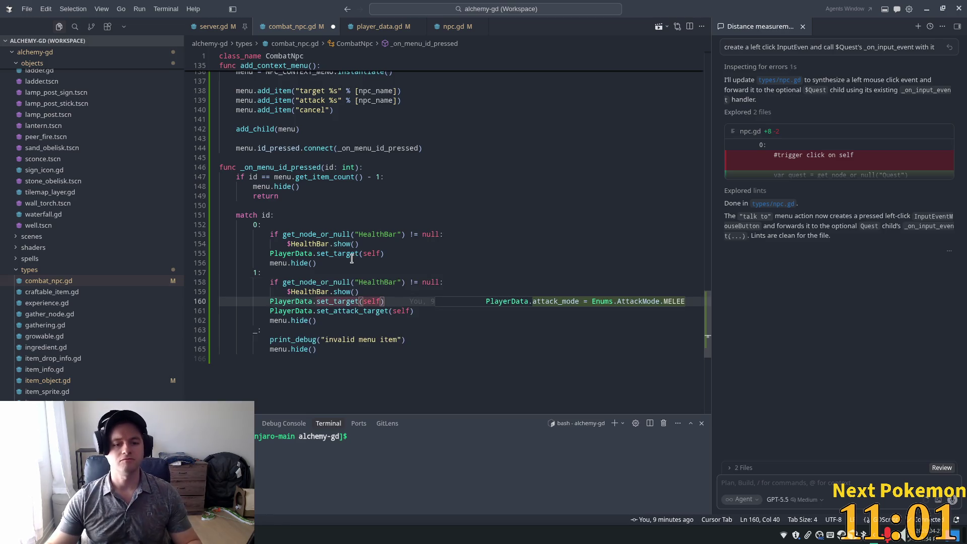
click(421, 263)
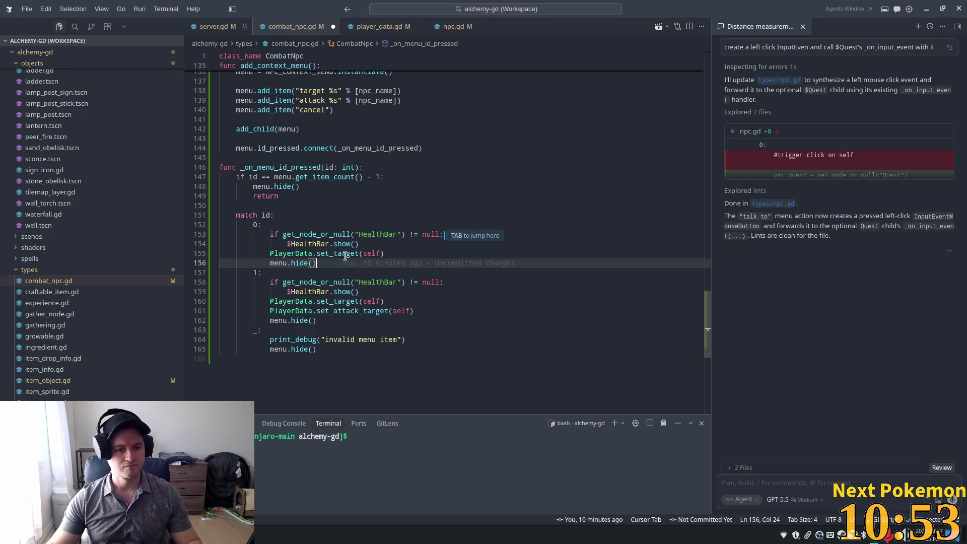
Delete the menu.hide() calls from case 0, case 1 and the invalid-item case.
key(shift+Home)
key(BackSpace)
drag(316, 320, 192, 321)
key(BackSpace)
key(BackSpace)
click(293, 262)
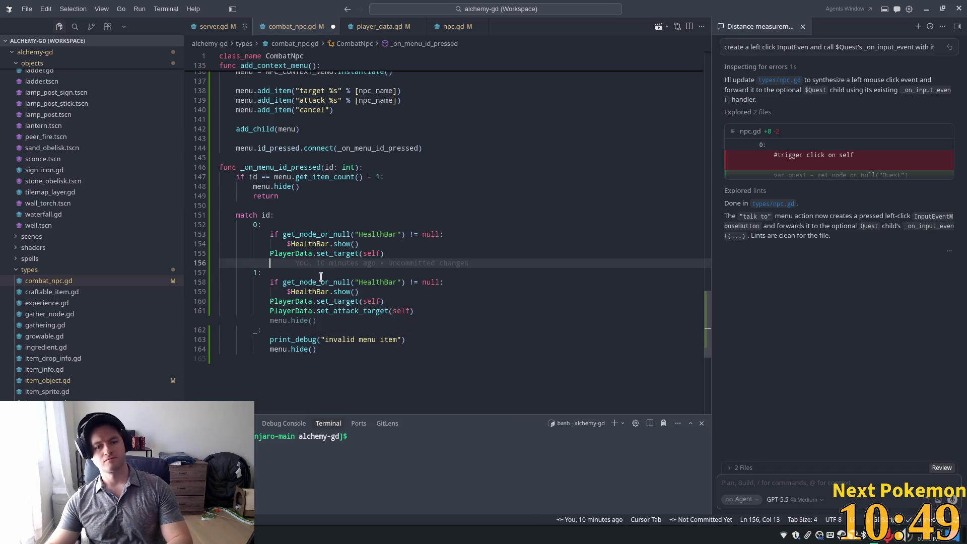
key(BackSpace)
drag(317, 330, 222, 330)
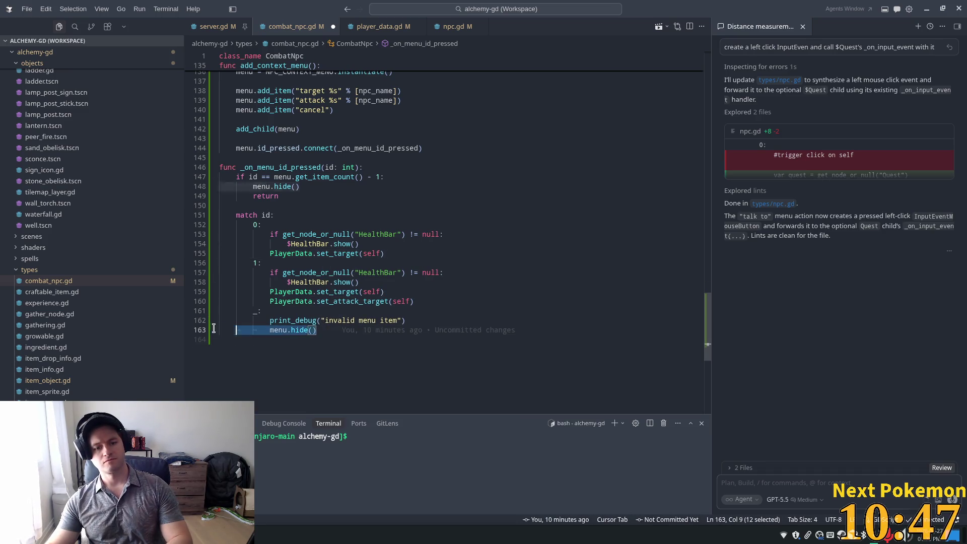
key(BackSpace)
key(BackSpace)
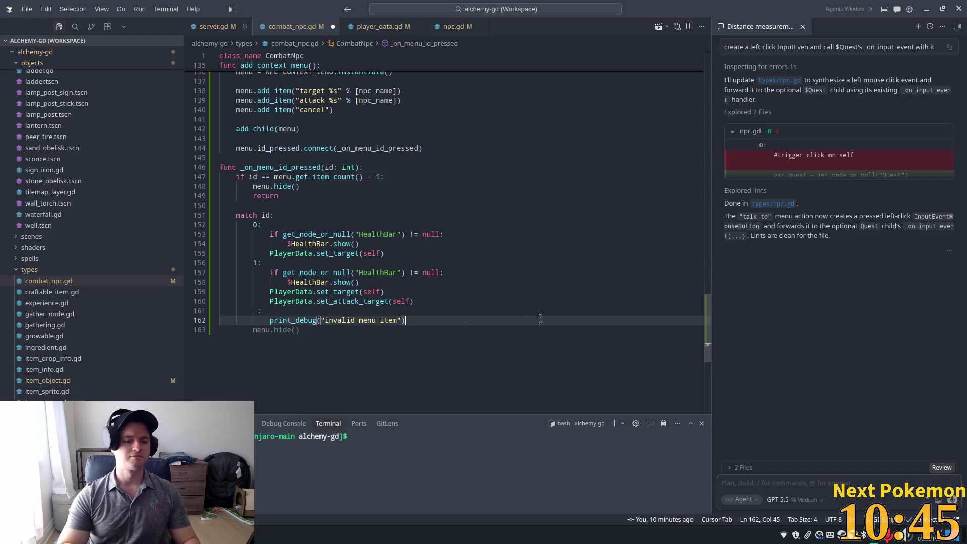
Add one unindented menu.hide() after the match block, declining the suggested attack-case edit.
key(Return)
key(Return)
key(Tab)
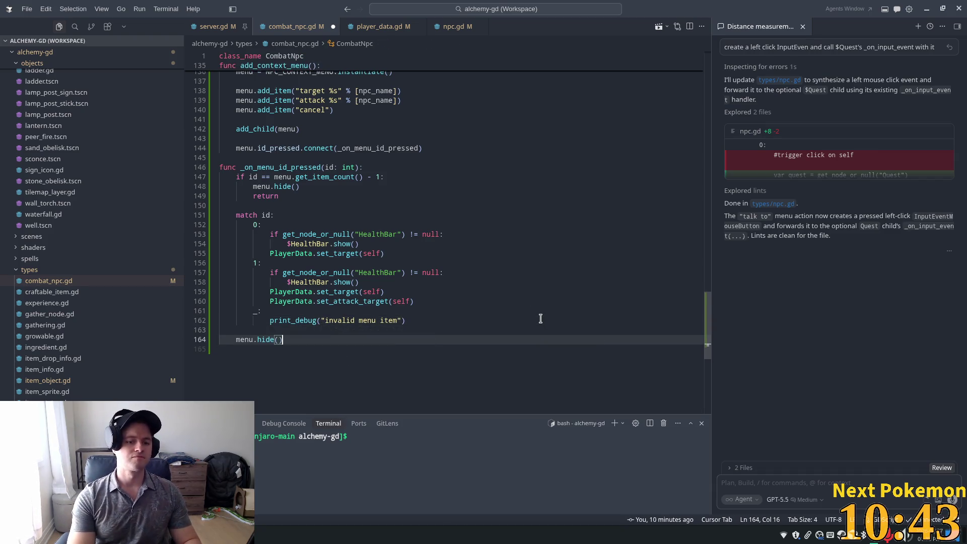
key(Return)
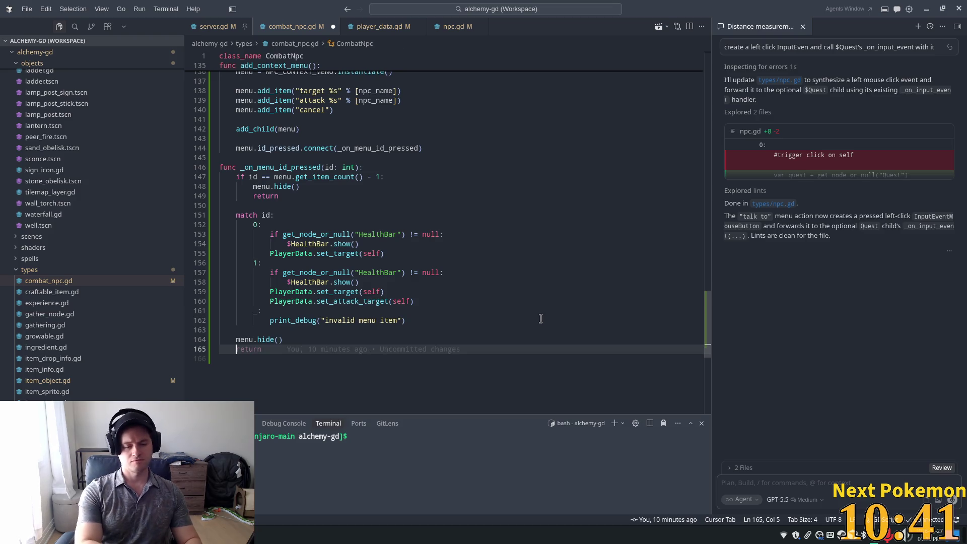
key(BackSpace)
click(510, 252)
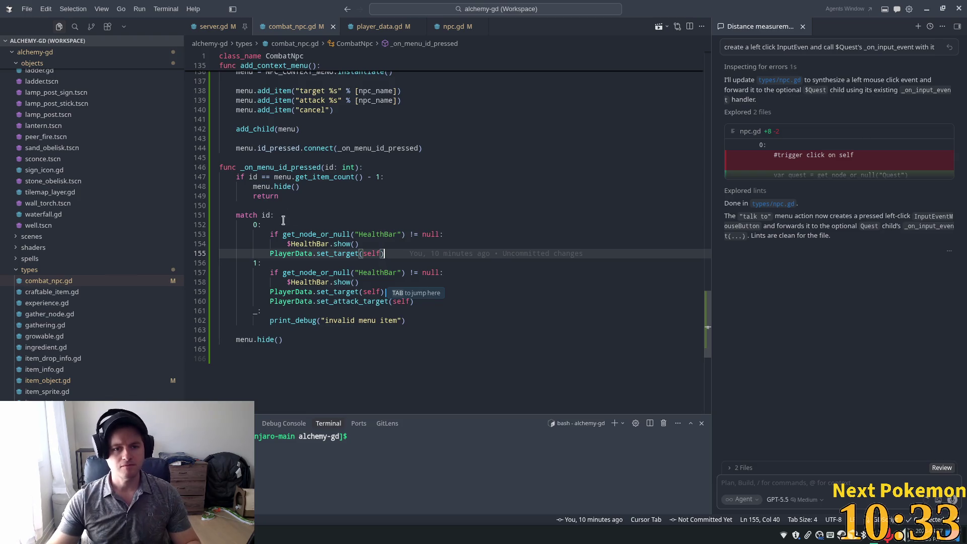
click(481, 197)
key(Tab)
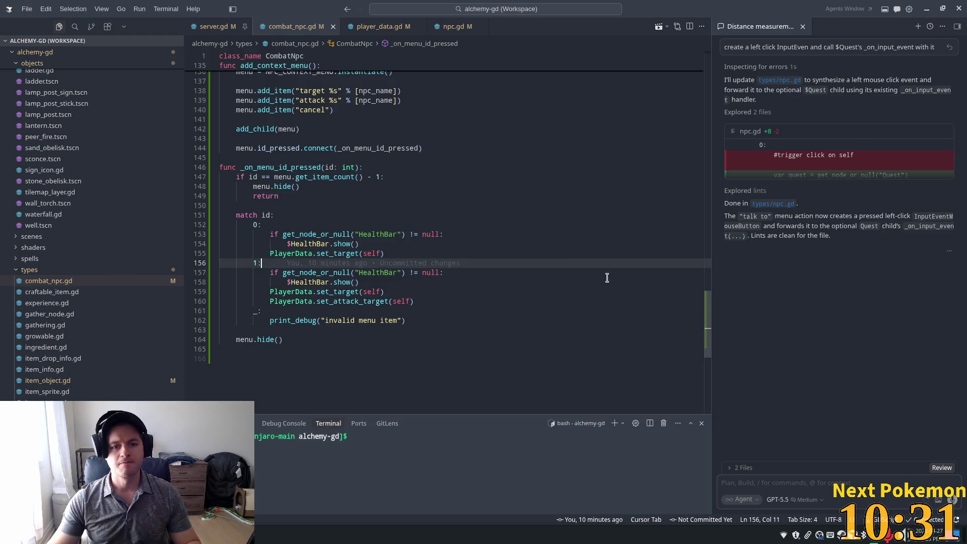
click(501, 208)
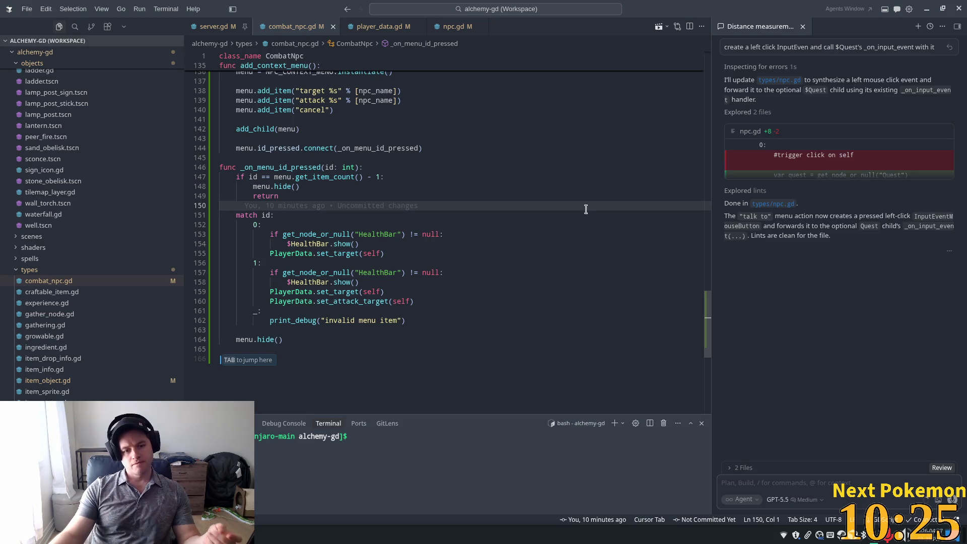
Change the '0:' label to '0, 1:' and delete the separate '1:' attack case.
click(260, 224)
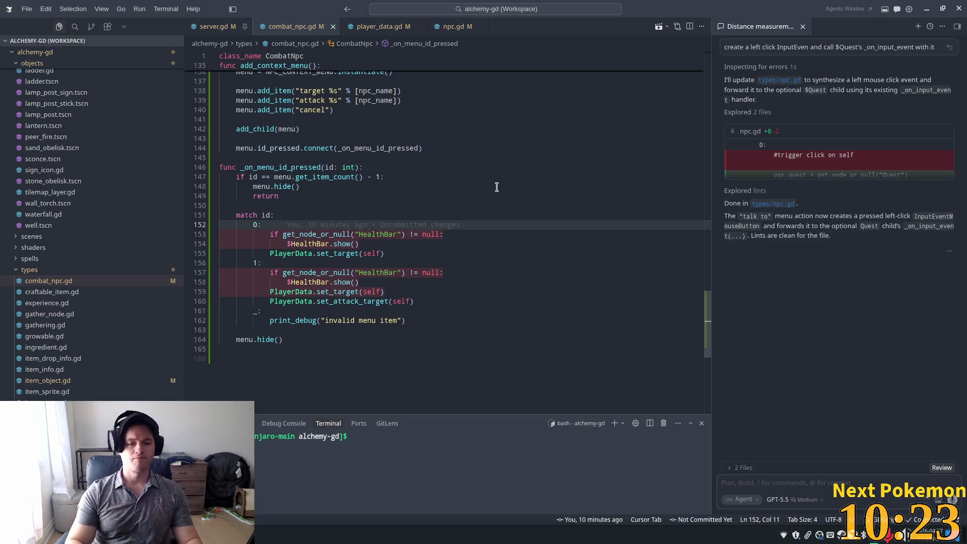
text(, 1)
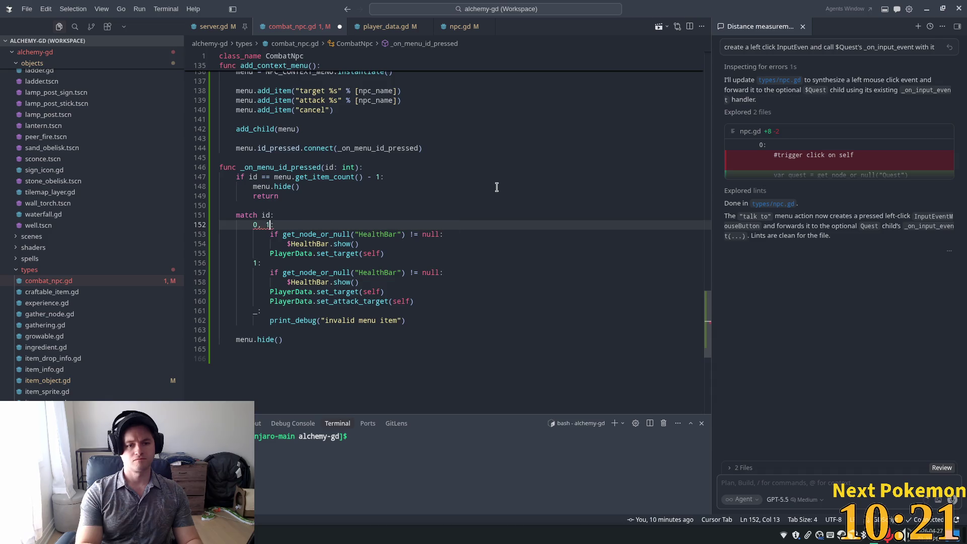
click(492, 185)
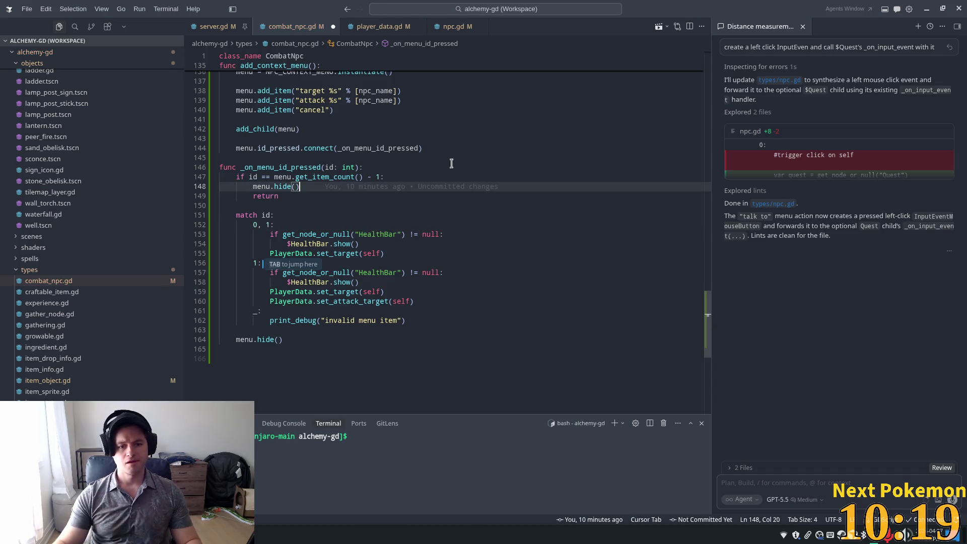
click(418, 301)
key(shift+Home)
key(BackSpace)
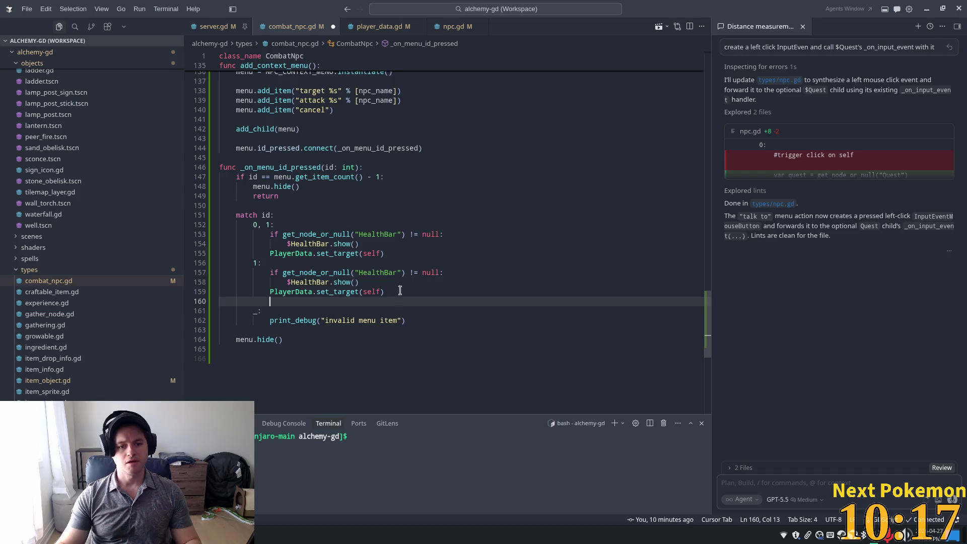
key(shift+Up)
key(shift+Up)
key(shift+Up)
key(shift+End)
key(BackSpace)
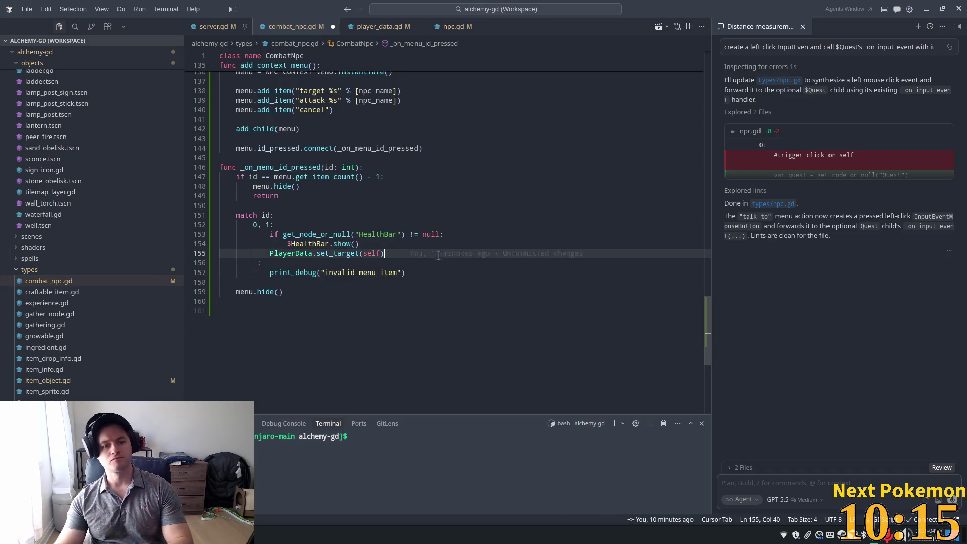
Add 'if id == 1:' calling PlayerData.set_attack_target(self) inside the merged case.
key(Return)
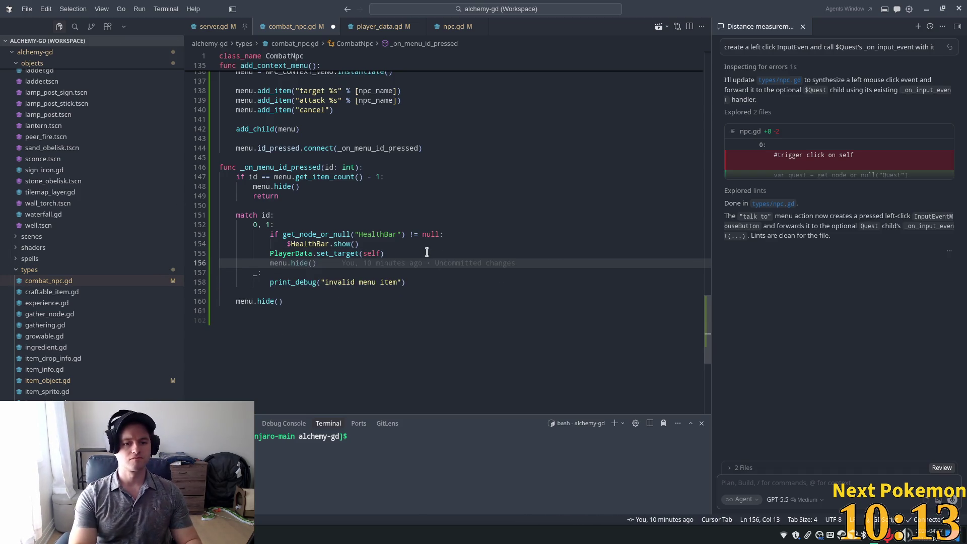
key(Return)
text(if)
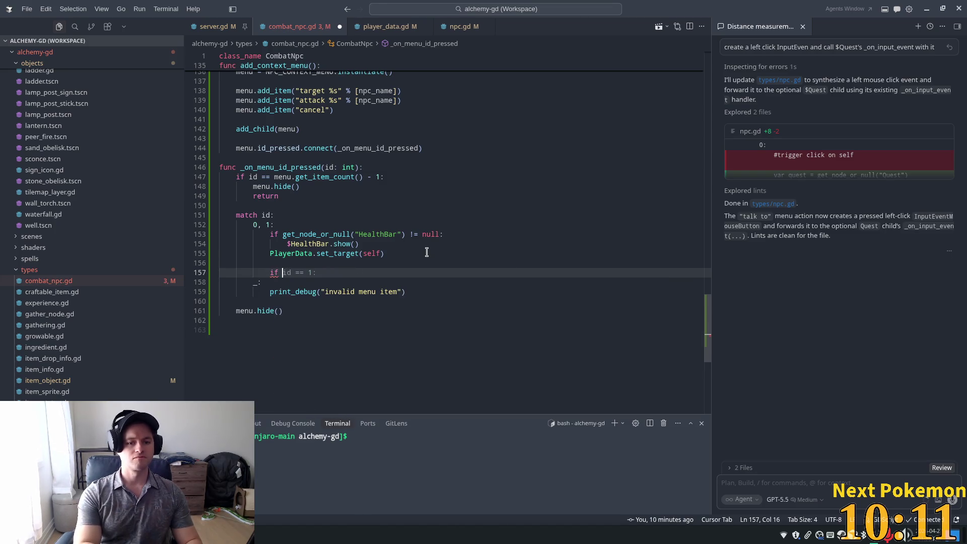
key(Tab)
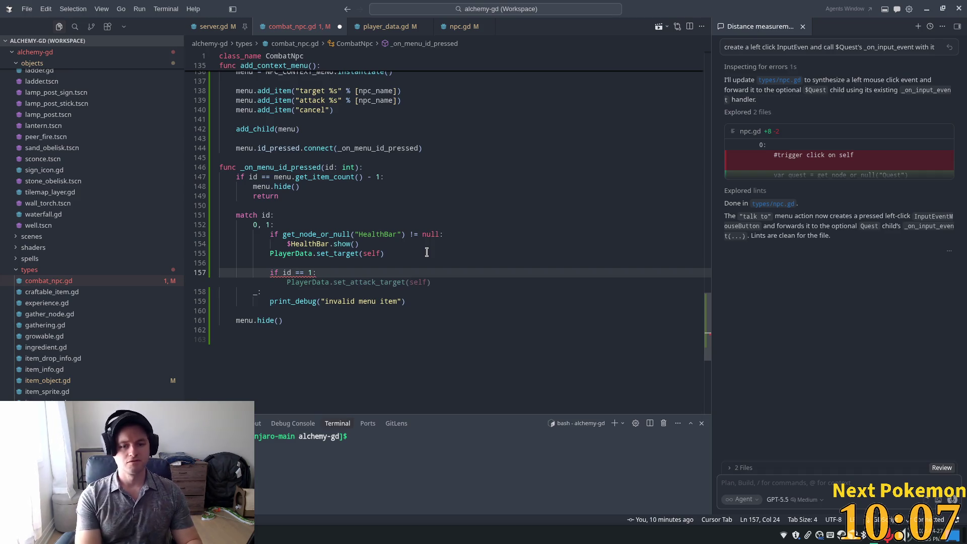
key(Tab)
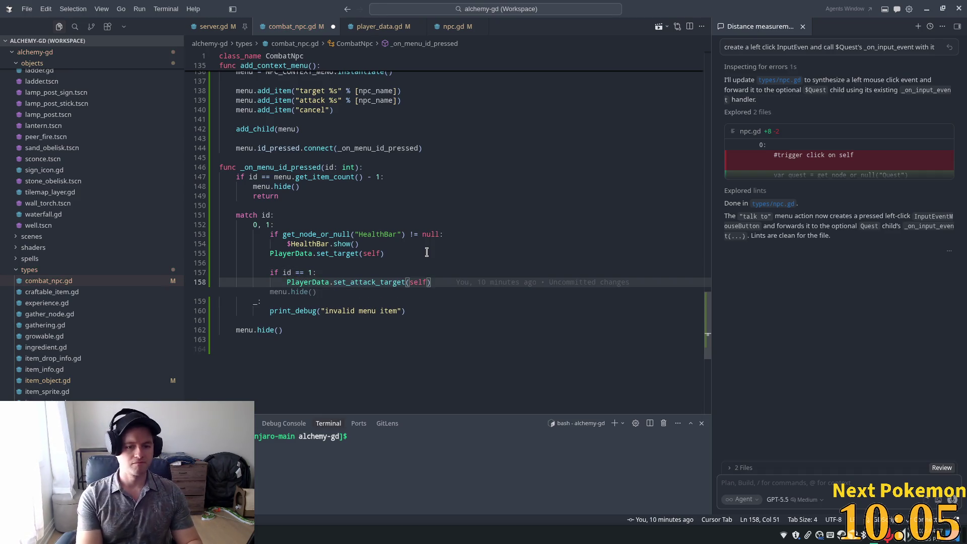
click(412, 259)
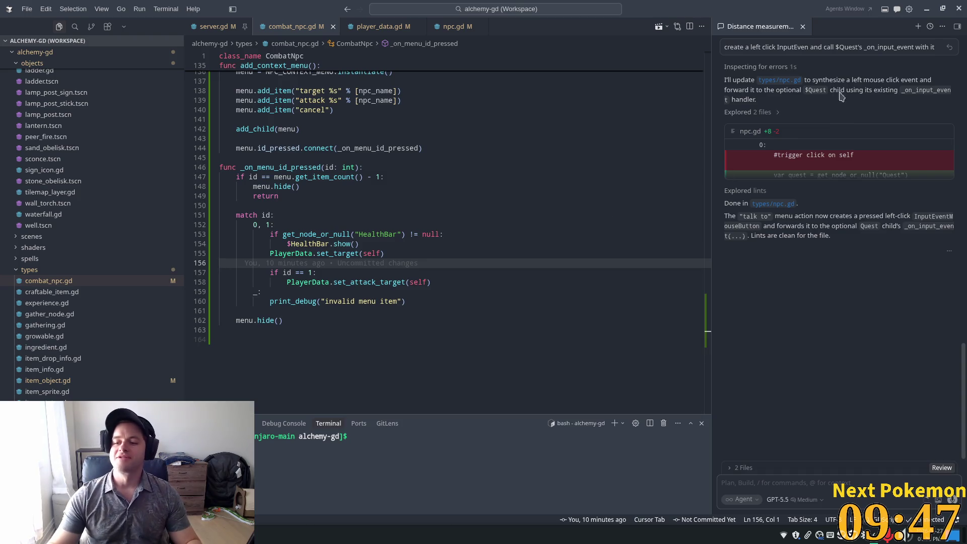
click(393, 253)
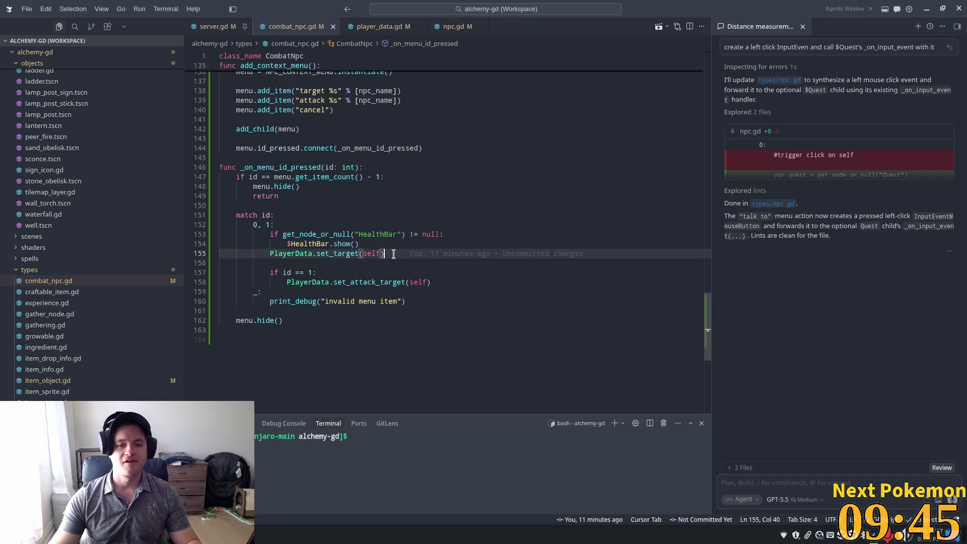
click(372, 242)
click(455, 218)
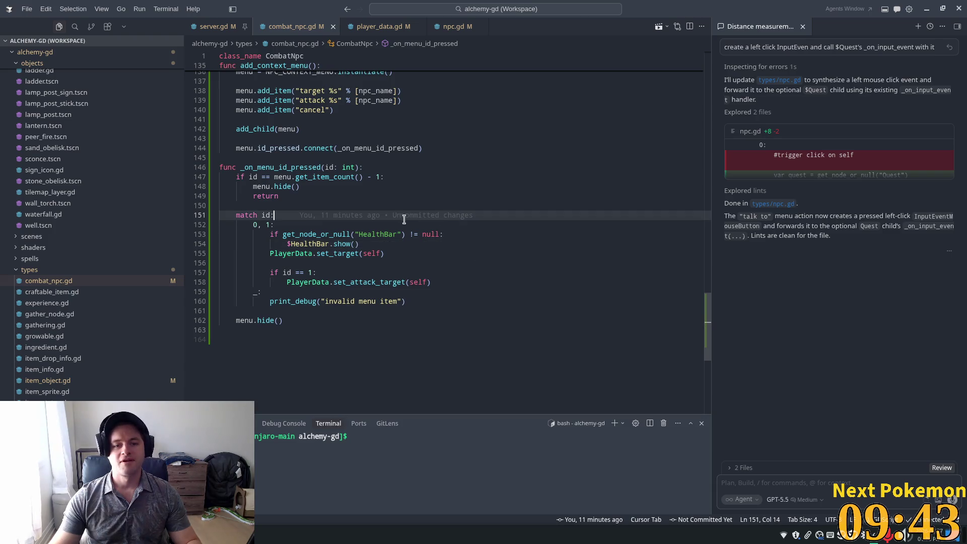
click(370, 225)
mouse_move(366, 226)
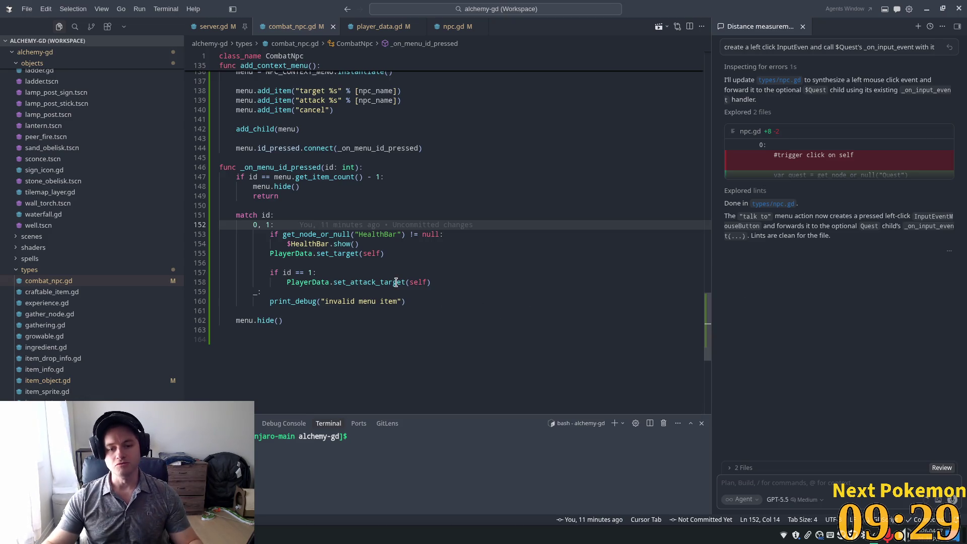
mouse_move(395, 282)
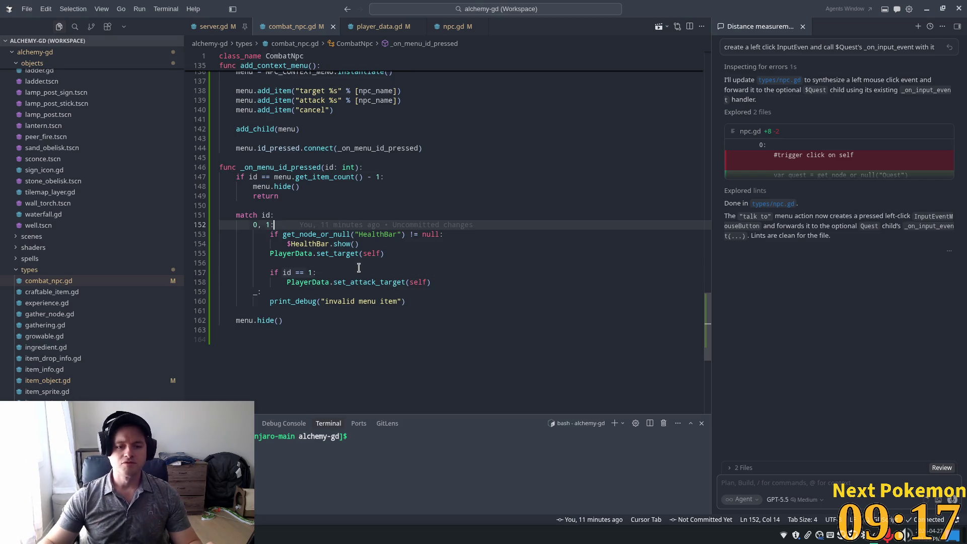
drag(360, 273, 360, 263)
click(284, 209)
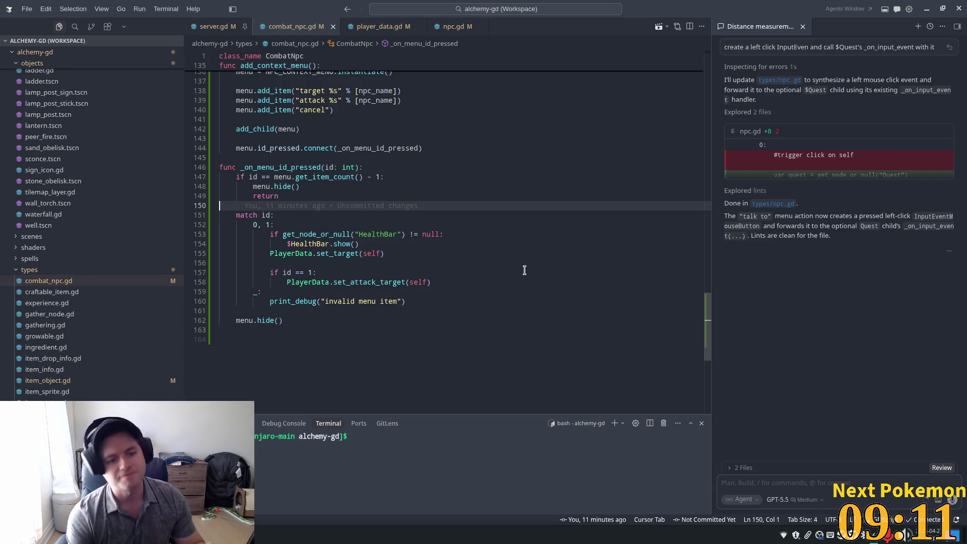
click(330, 271)
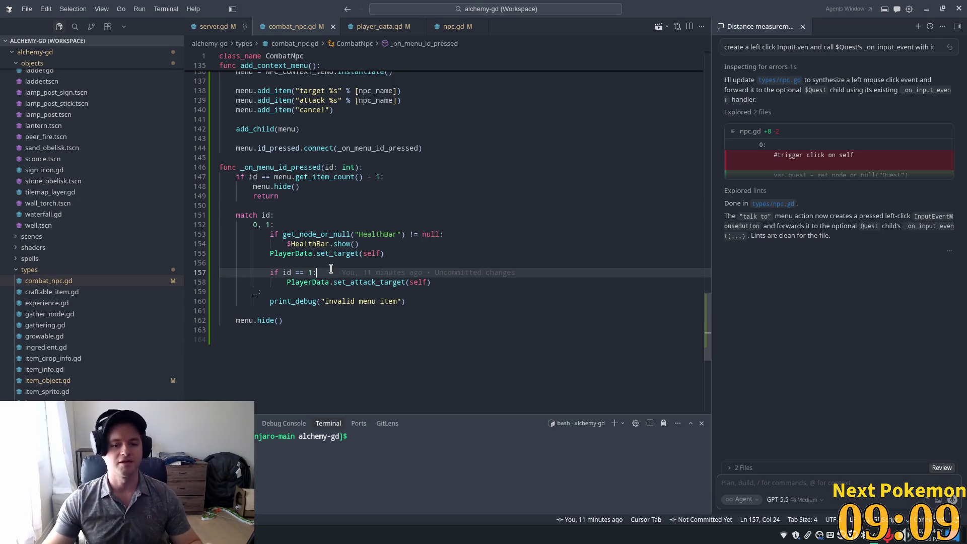
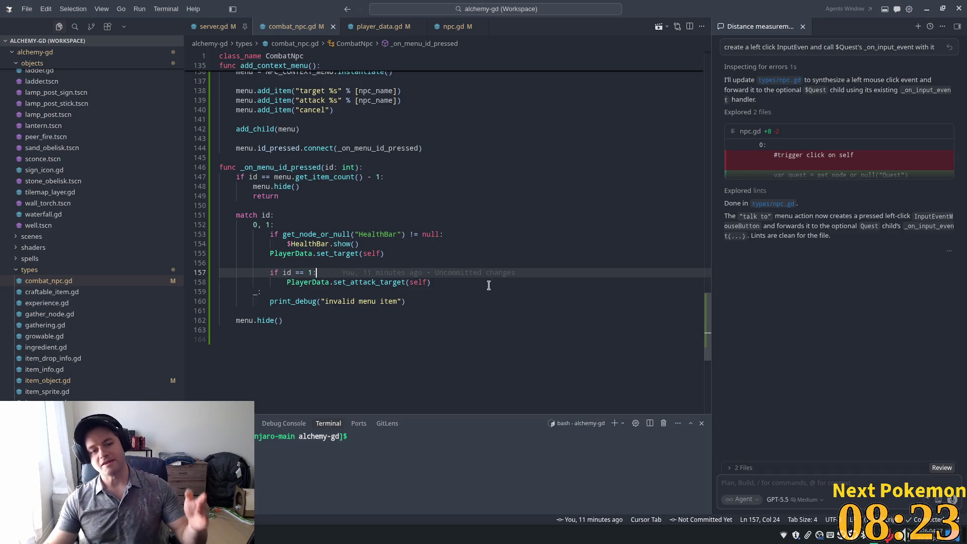
Delete the 'if id == 1' set_attack_target branch from combat_npc.gd's menu handler.
click(449, 261)
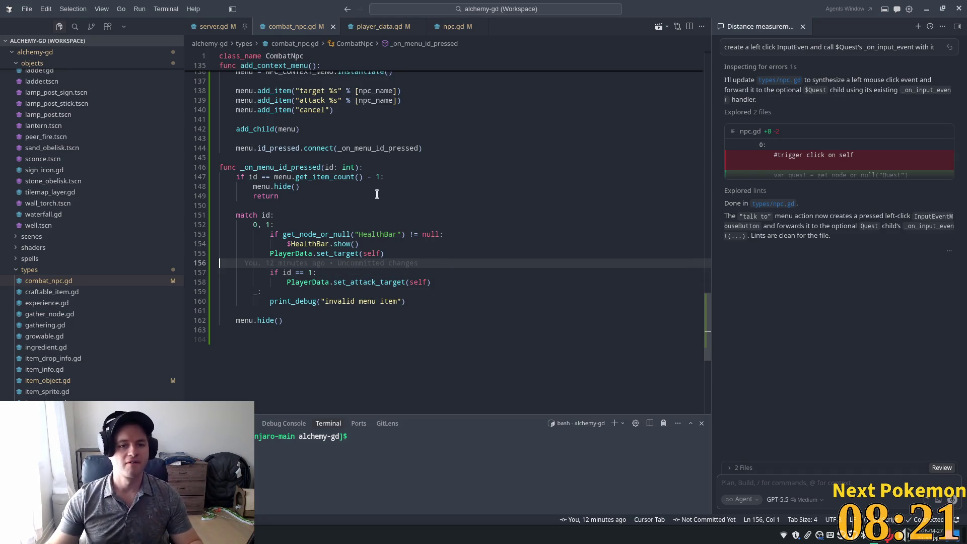
scroll(383, 202, up, 3)
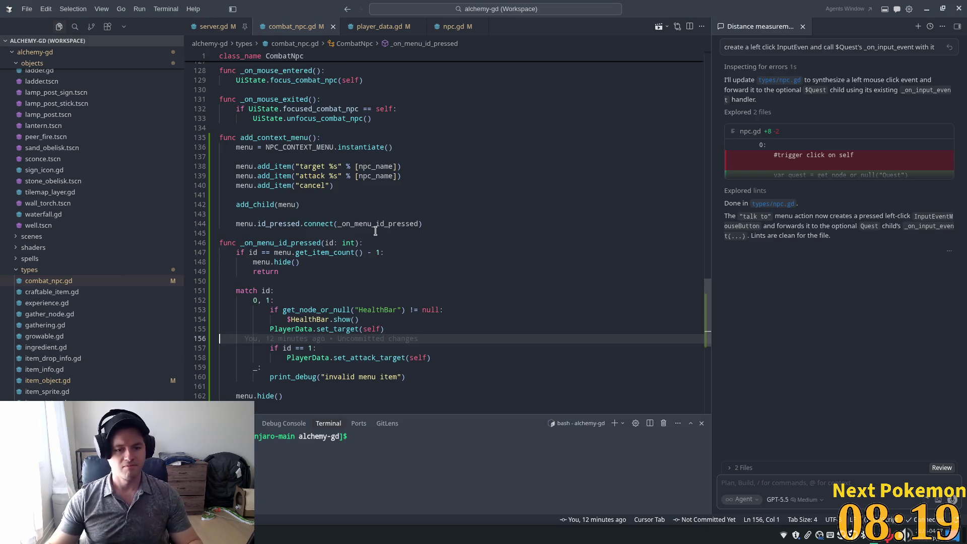
click(397, 358)
mouse_move(467, 356)
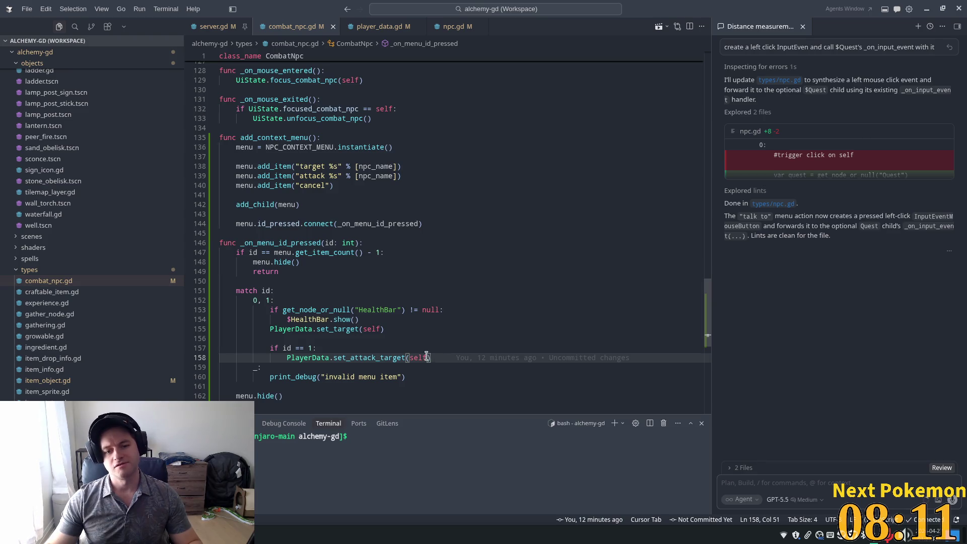
drag(429, 358, 219, 348)
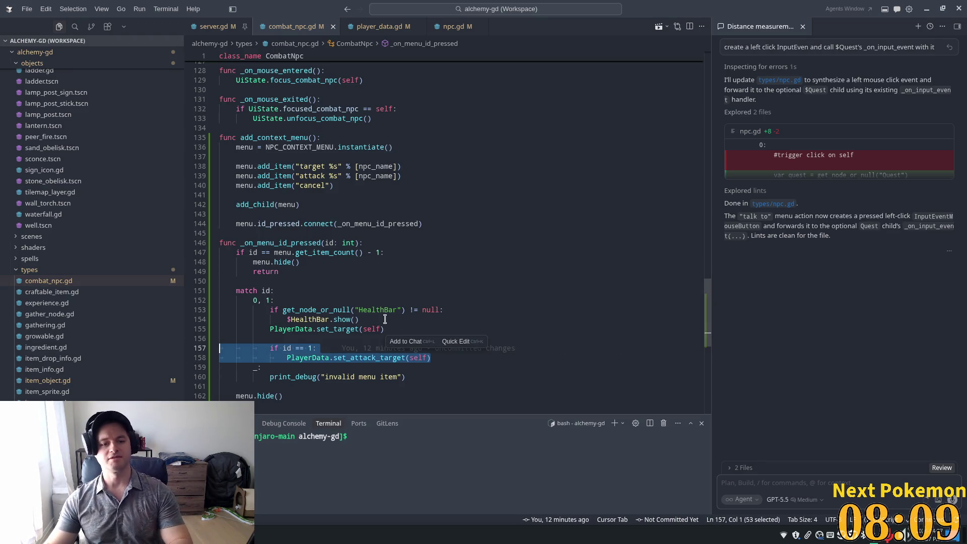
key(BackSpace)
key(BackSpace)
key(BackSpace)
Change 'match 0, 1:' to '0:' and delete the attack add_item menu line.
click(271, 300)
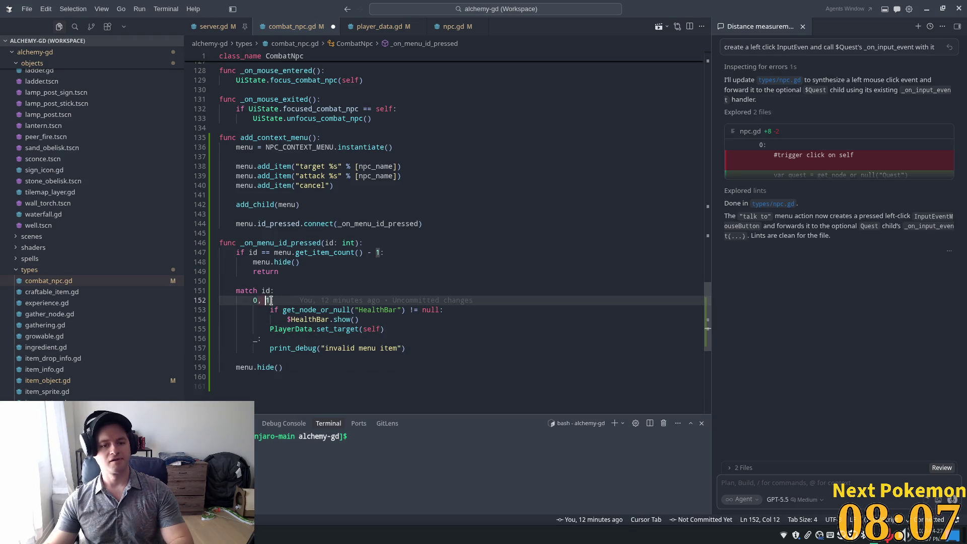
key(Delete)
key(BackSpace)
key(BackSpace)
click(373, 90)
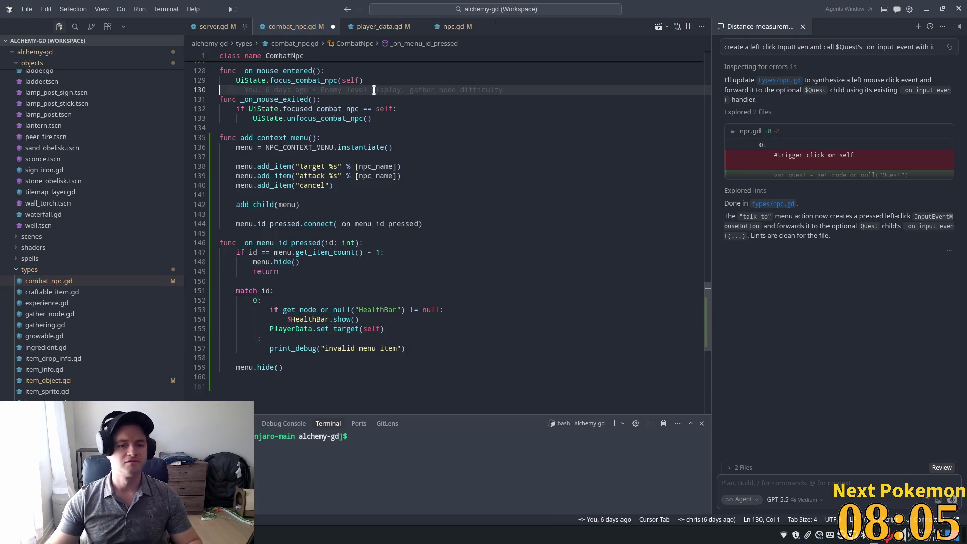
drag(401, 176, 192, 176)
key(BackSpace)
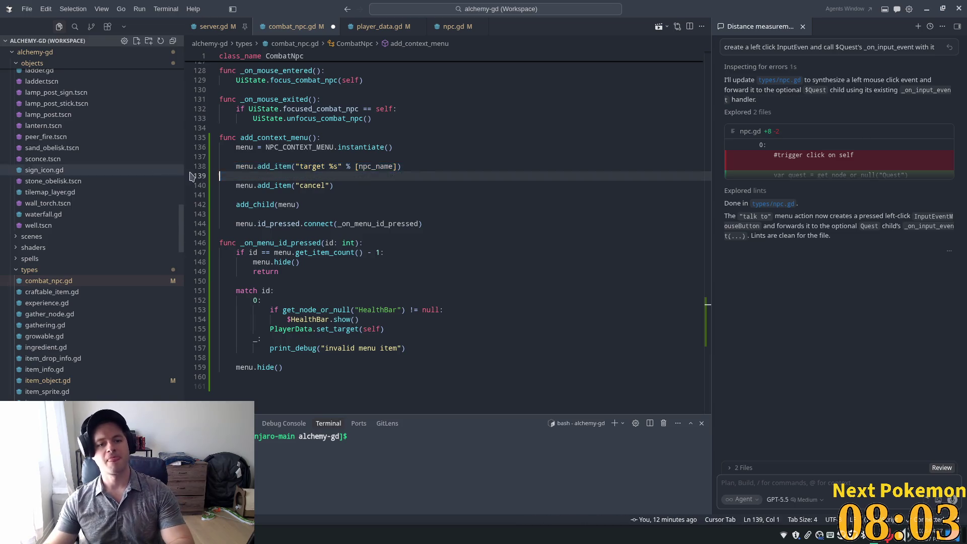
click(398, 138)
key(alt+Tab)
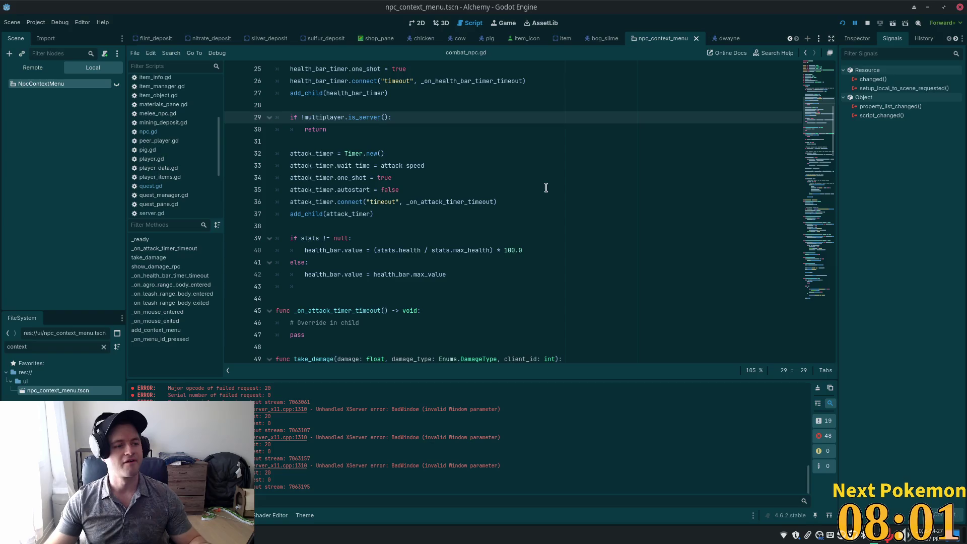
click(841, 24)
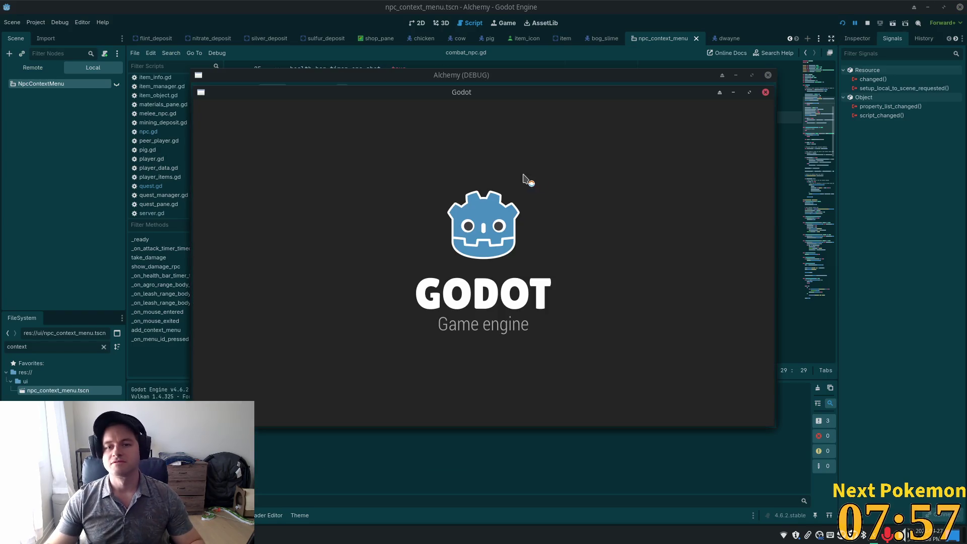
mouse_move(443, 92)
mouse_down()
mouse_move(293, 65)
mouse_move(271, 47)
mouse_up()
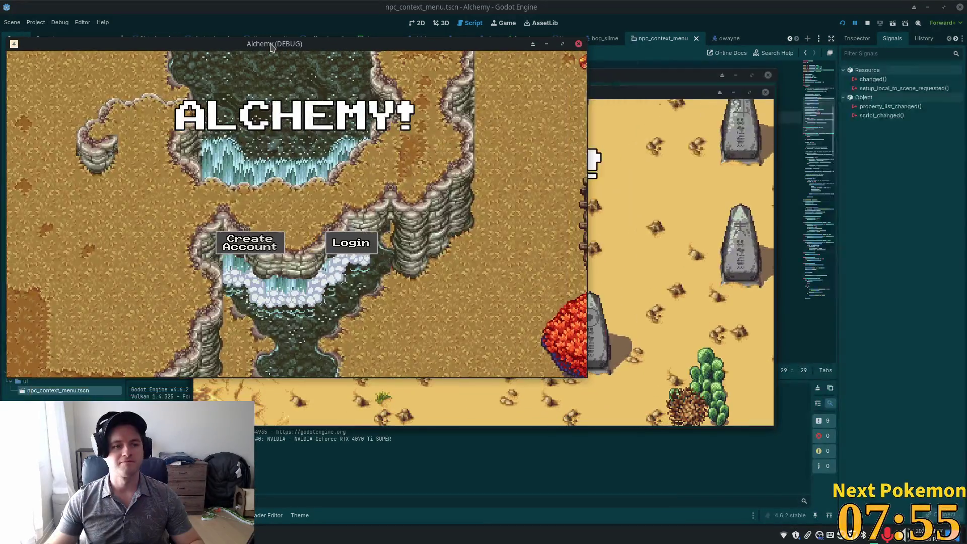
drag(660, 97, 813, 172)
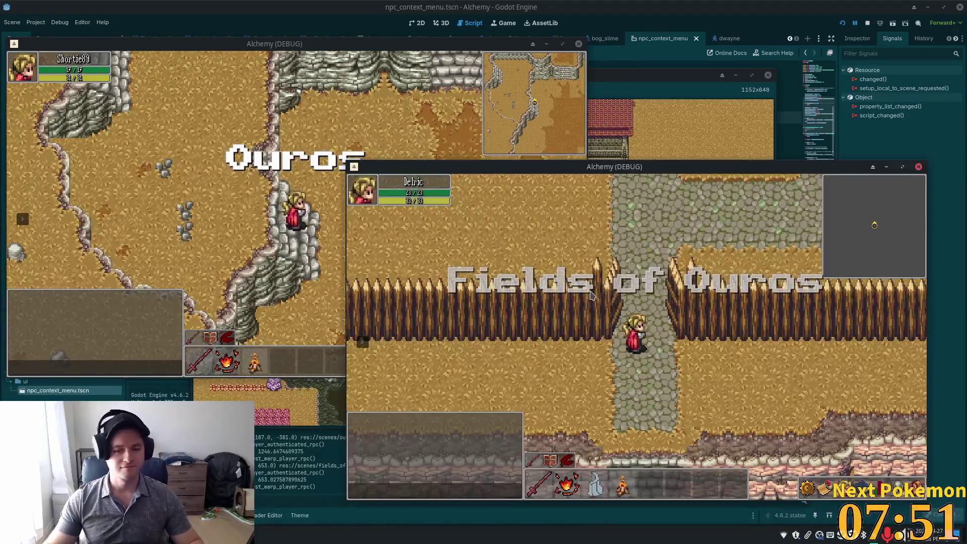
key(s)
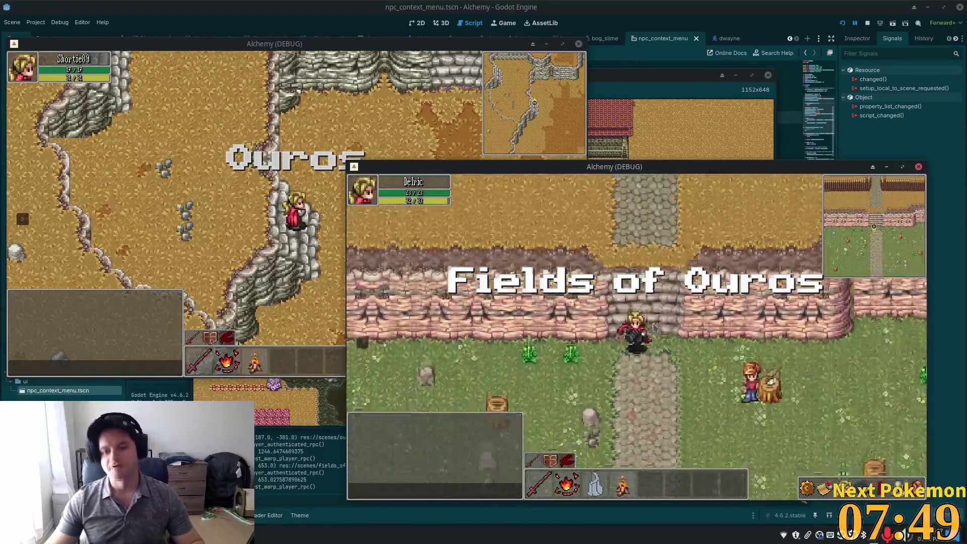
key(s)
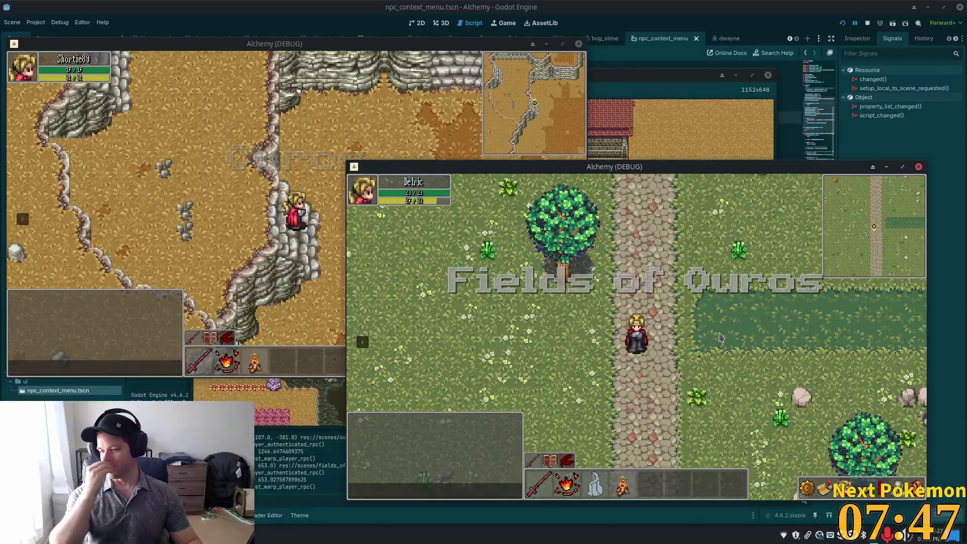
key(a)
key(s)
key(a)
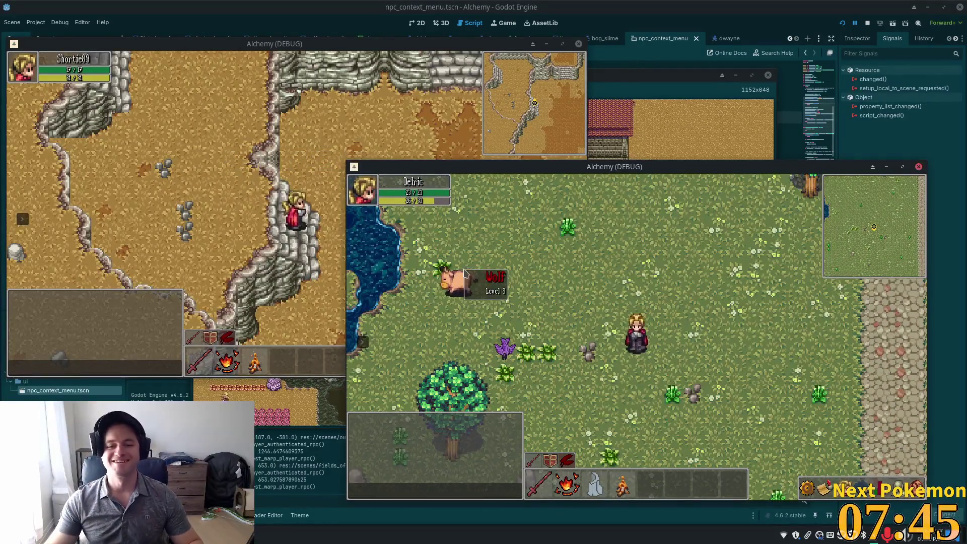
key(a)
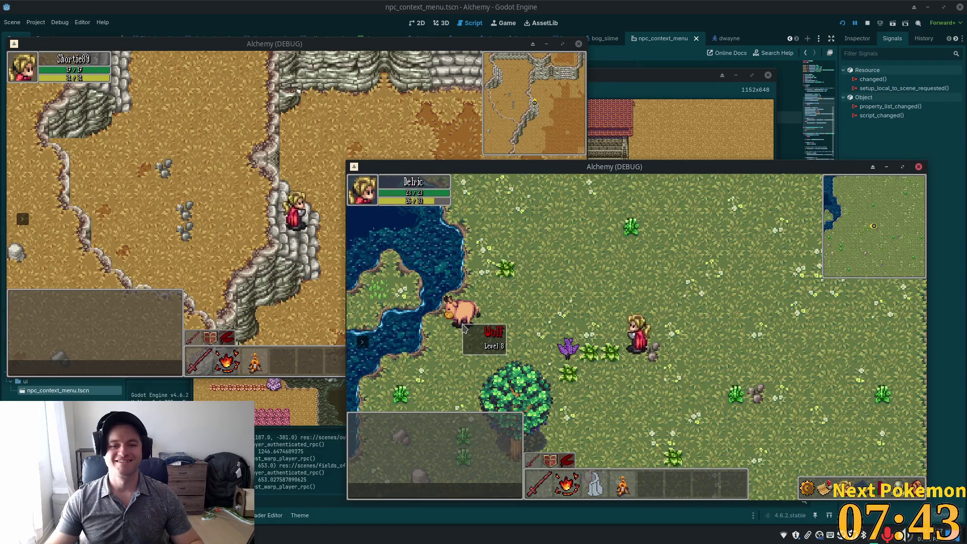
key(a)
key(d)
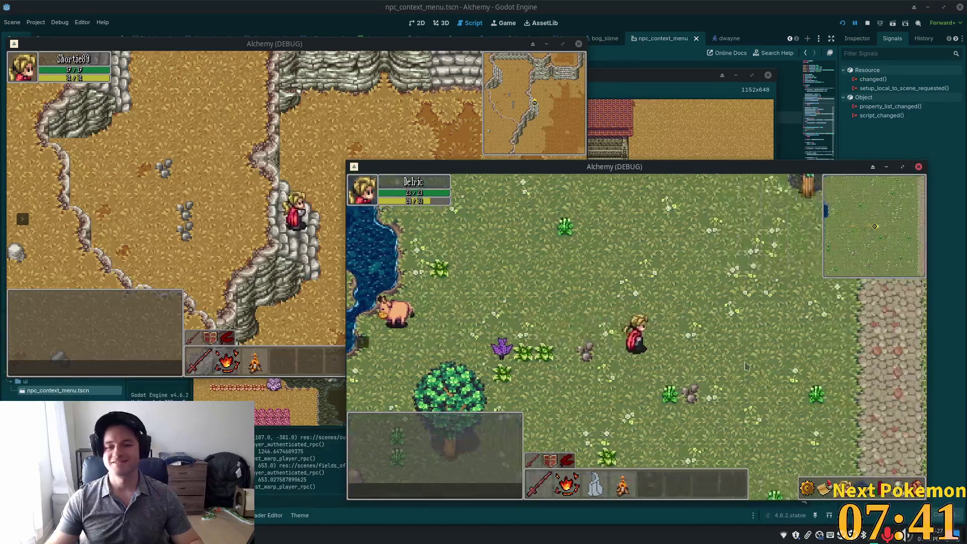
key(w)
key(F8)
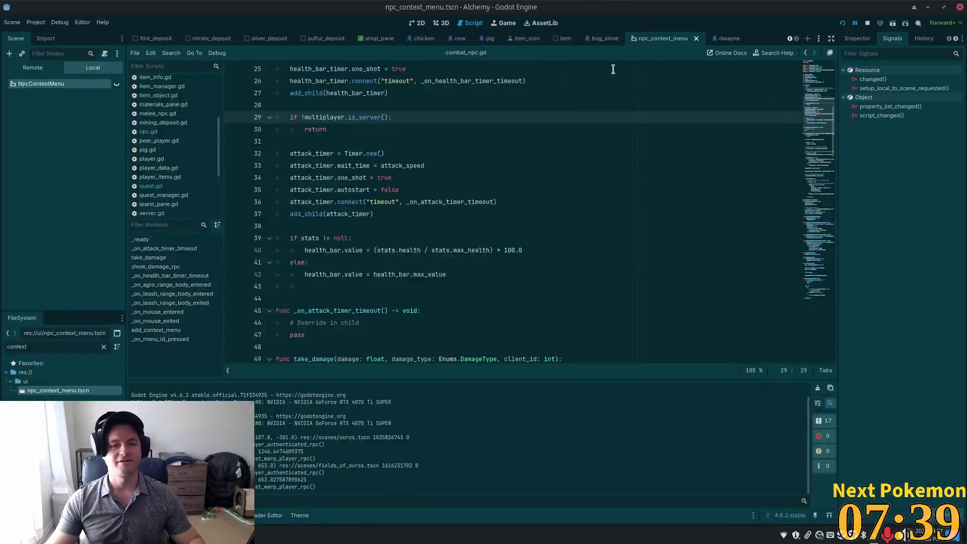
key(alt+Tab)
Review combat_npc.gd and locate the add_context_menu function definition.
mouse_move(707, 317)
mouse_down()
mouse_move(689, 93)
mouse_move(682, 155)
mouse_up()
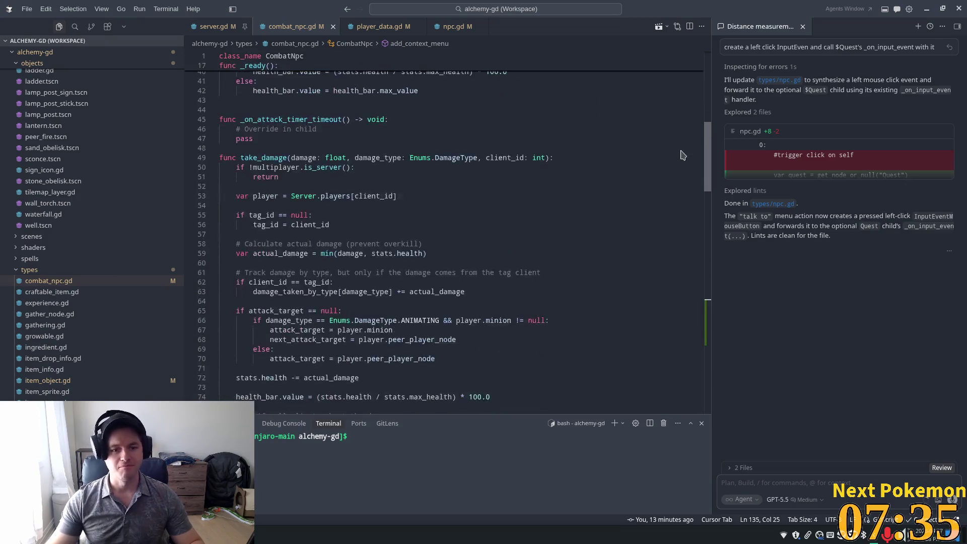
scroll(685, 166, up, 8)
scroll(691, 208, down, 10)
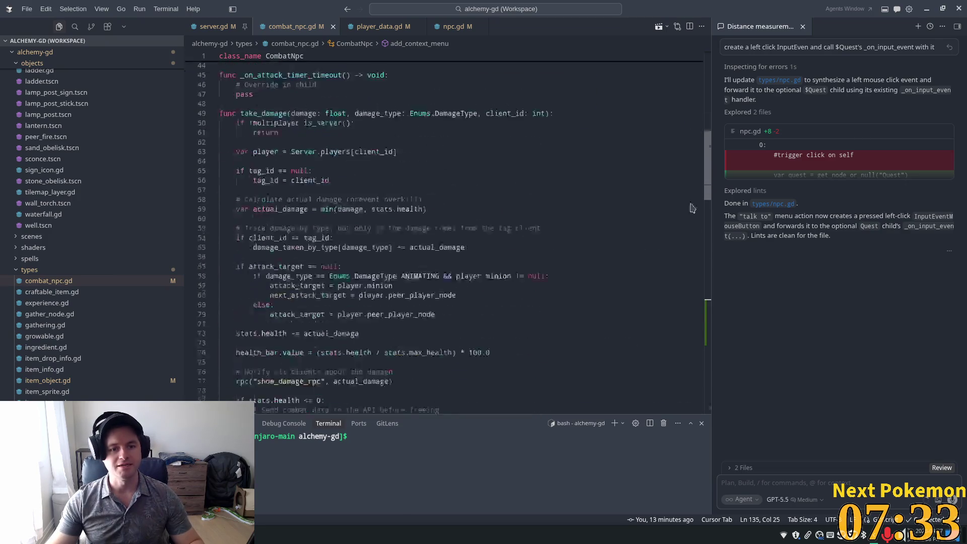
scroll(695, 214, down, 10)
mouse_move(700, 222)
mouse_down()
mouse_move(723, 363)
mouse_move(714, 304)
mouse_up()
scroll(671, 272, up, 13)
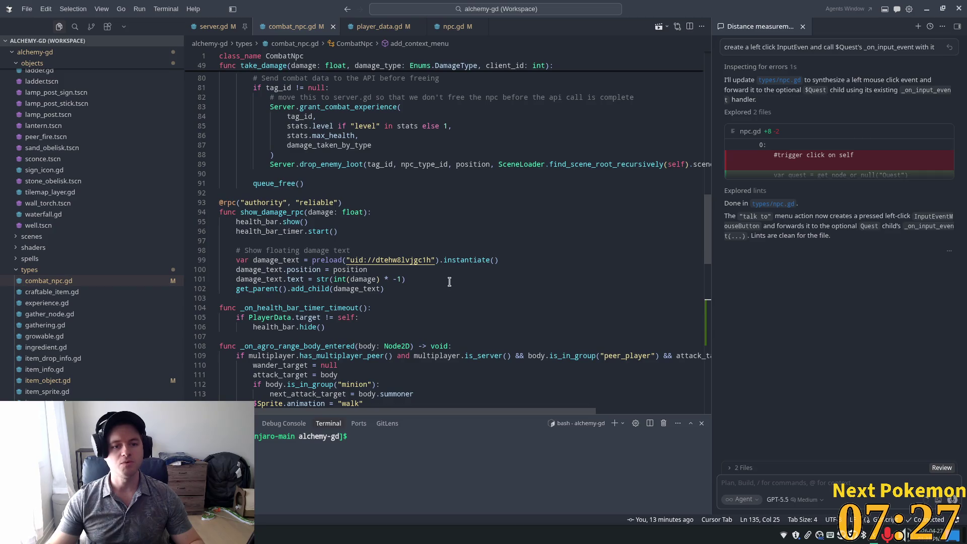
scroll(375, 256, up, 9)
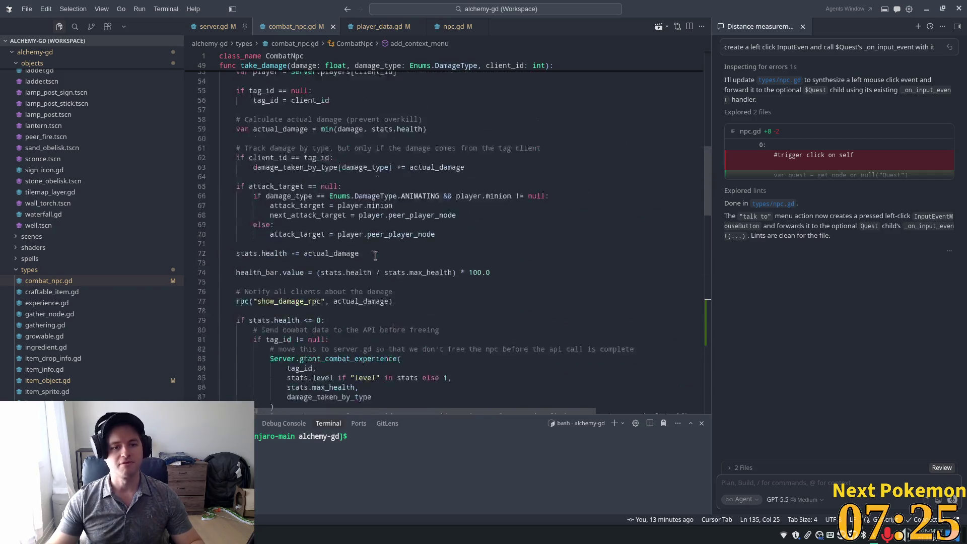
scroll(375, 255, up, 9)
scroll(393, 257, down, 7)
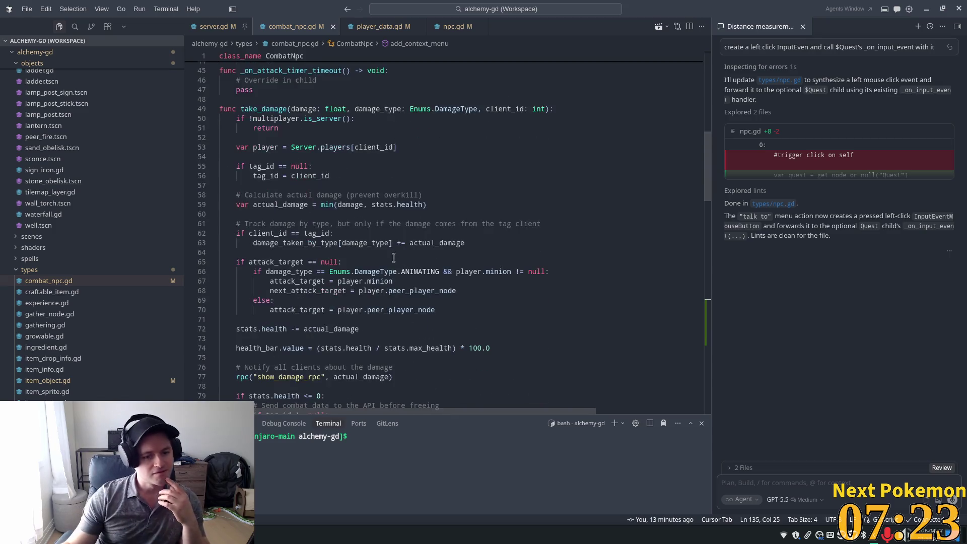
scroll(393, 267, down, 3)
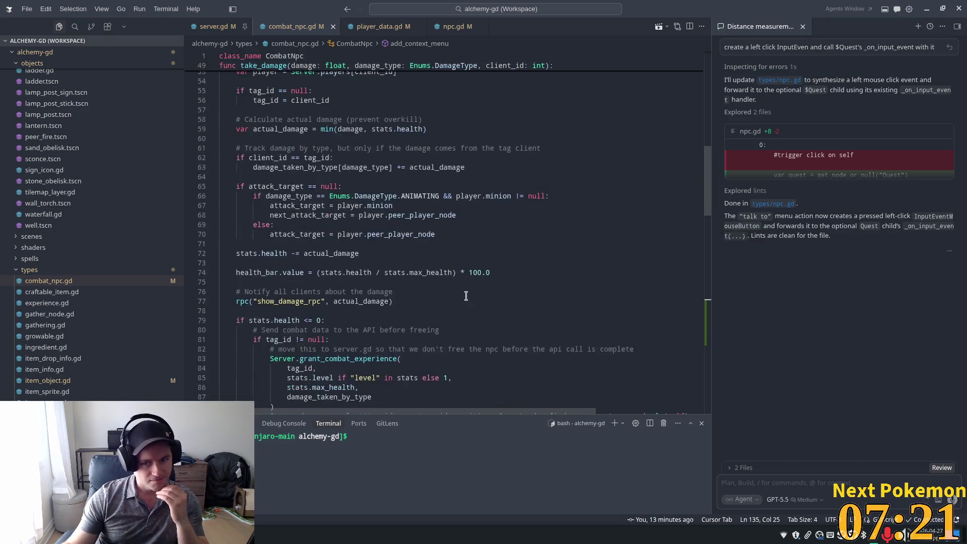
scroll(465, 297, down, 3)
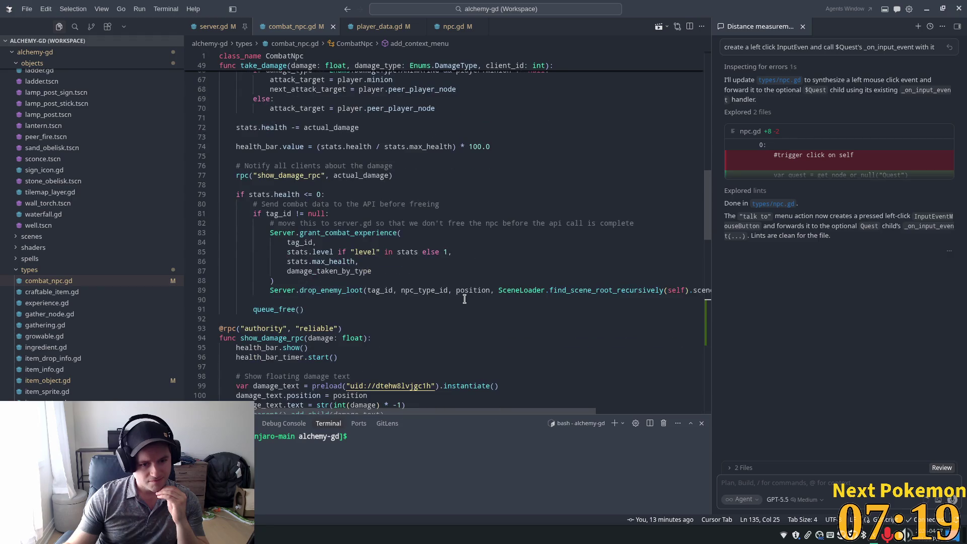
scroll(464, 299, down, 3)
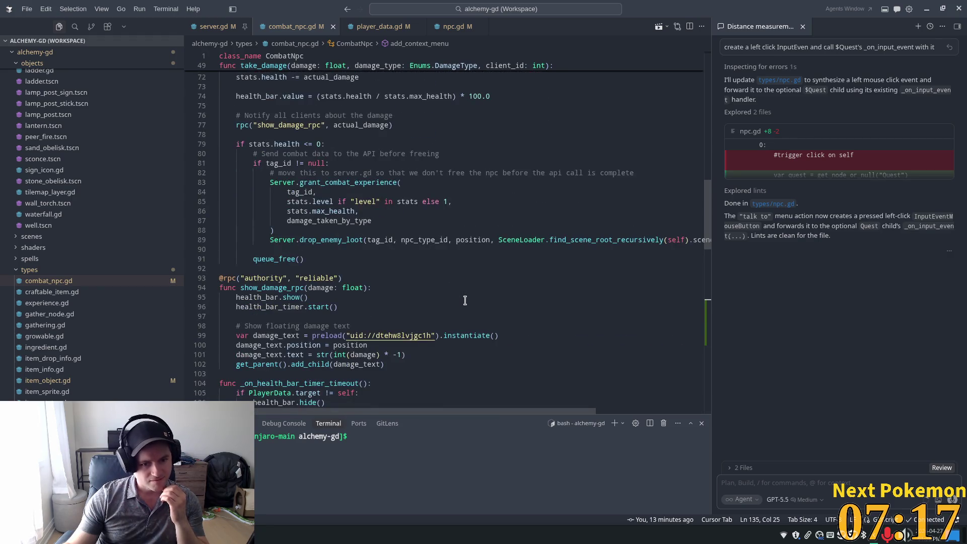
scroll(561, 320, down, 6)
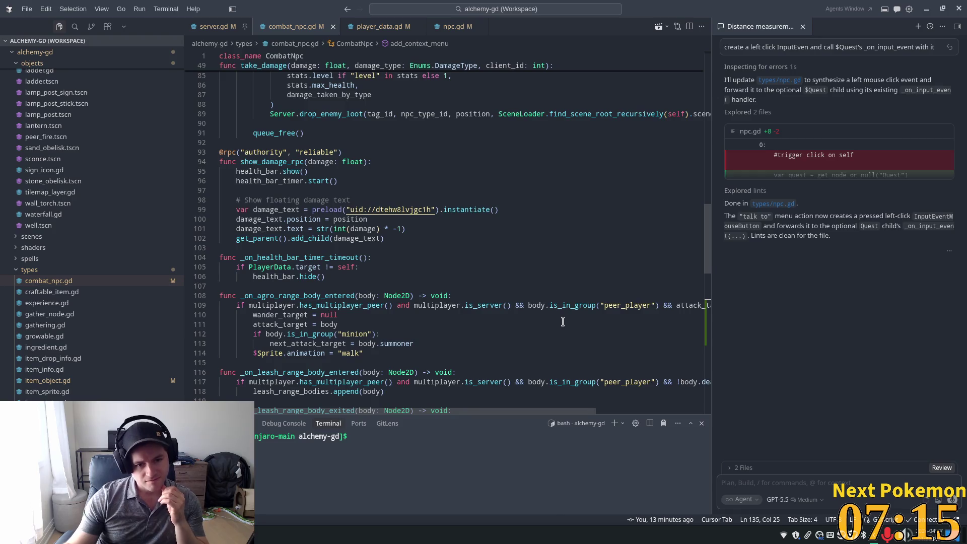
scroll(564, 319, down, 2)
mouse_move(710, 281)
mouse_down()
mouse_move(708, 323)
mouse_move(732, 66)
mouse_move(748, 318)
mouse_move(730, 315)
mouse_up()
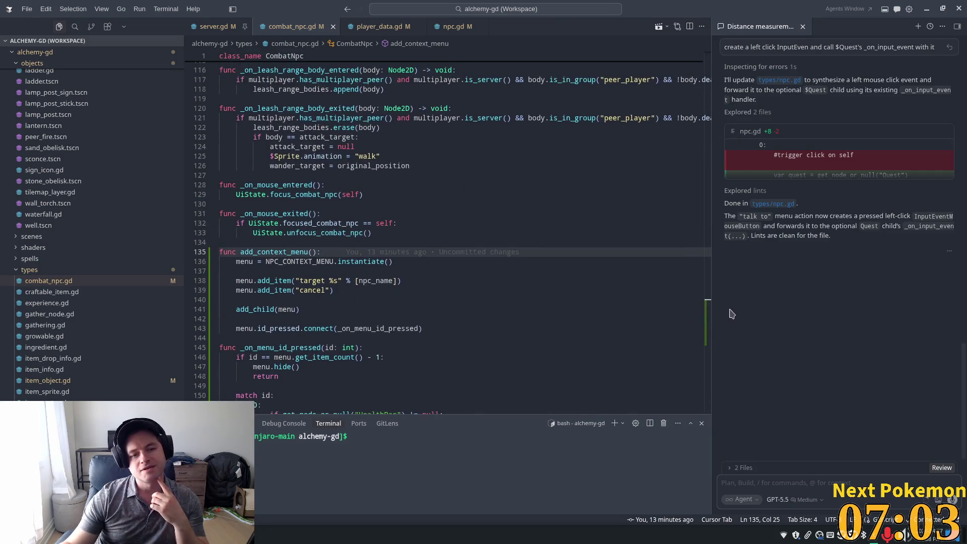
click(259, 251)
double_click(260, 251)
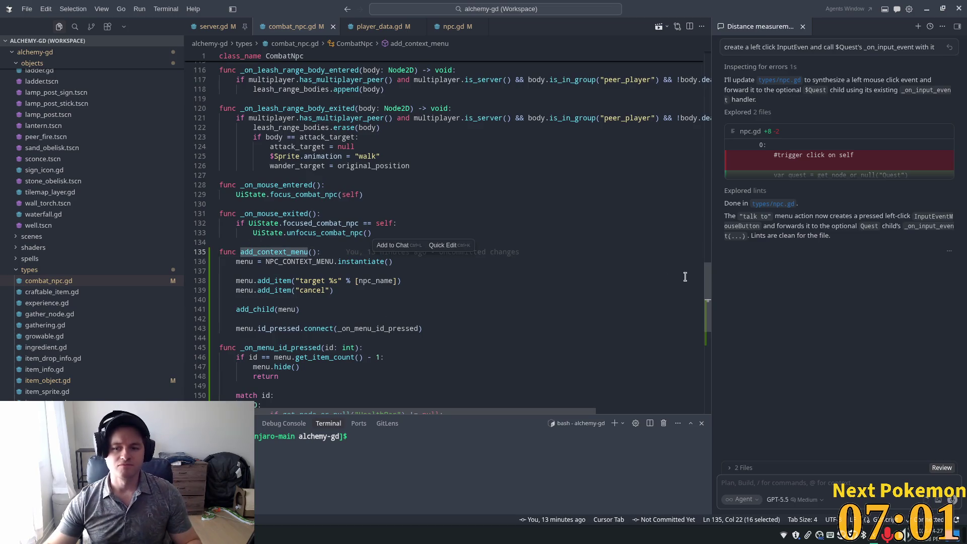
Add an add_context_menu() call after super() in _ready, then relaunch the game from Godot.
scroll(305, 195, up, 20)
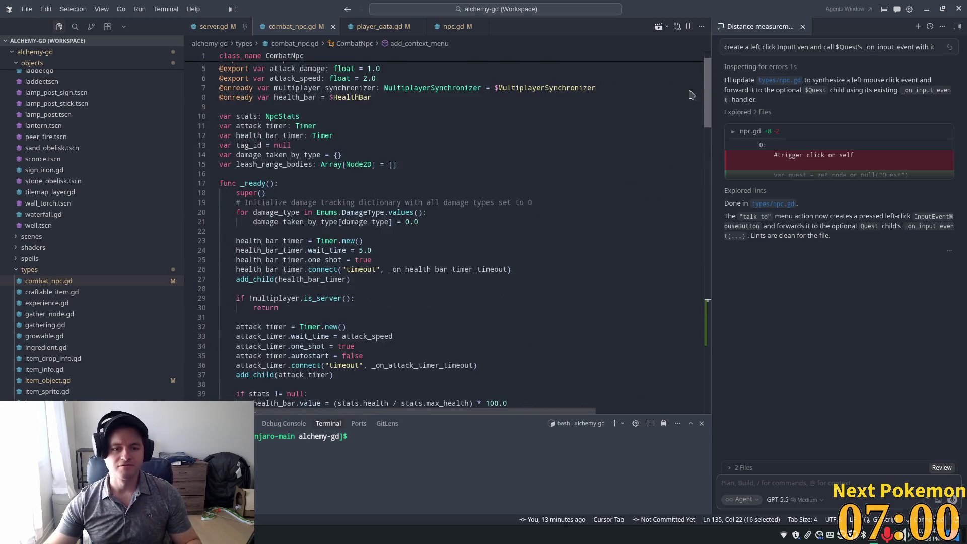
click(293, 184)
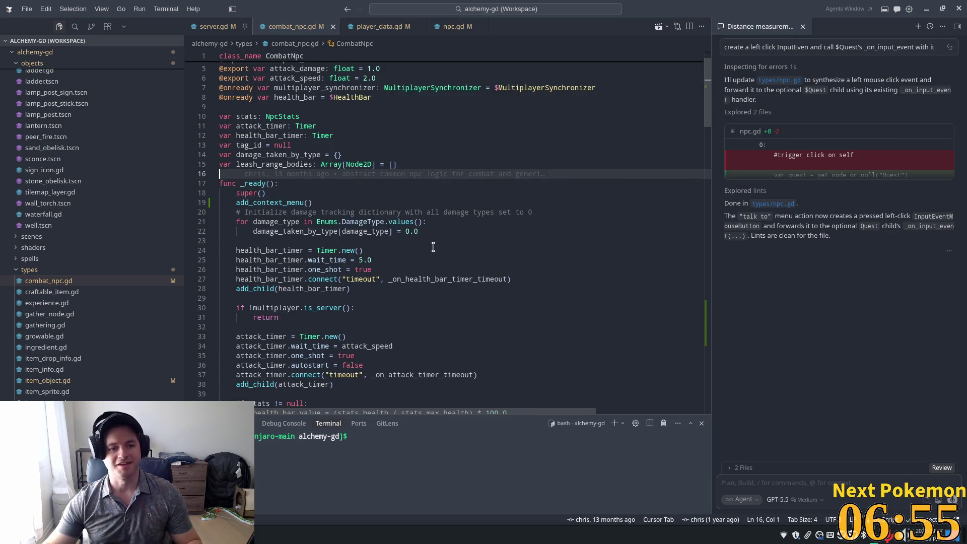
key(alt+Tab)
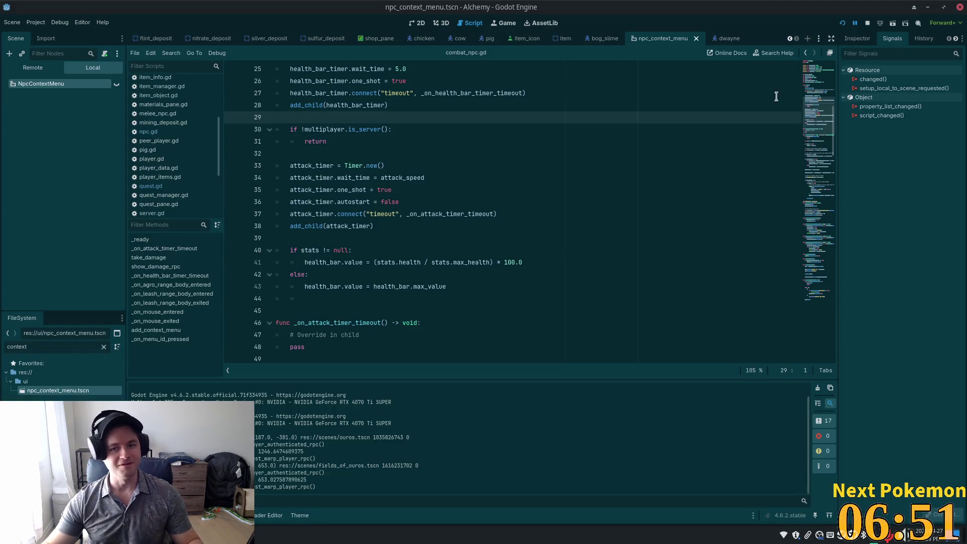
click(841, 24)
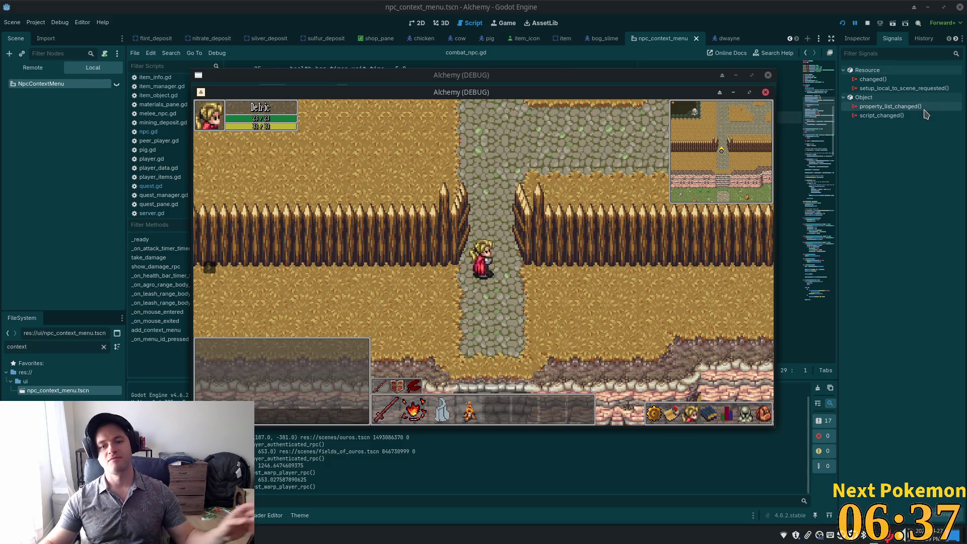
Walk down the path and open the wolf's context menu.
mouse_move(925, 114)
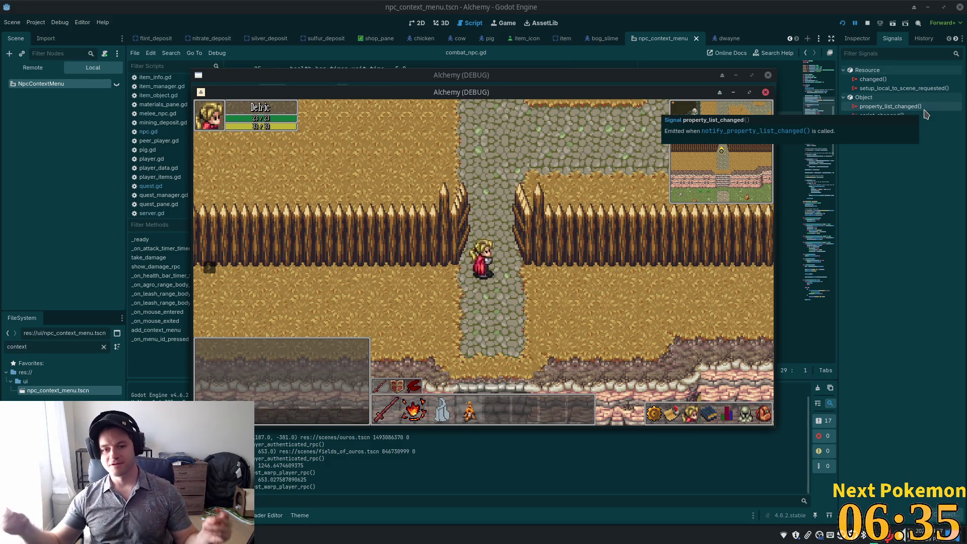
key(s)
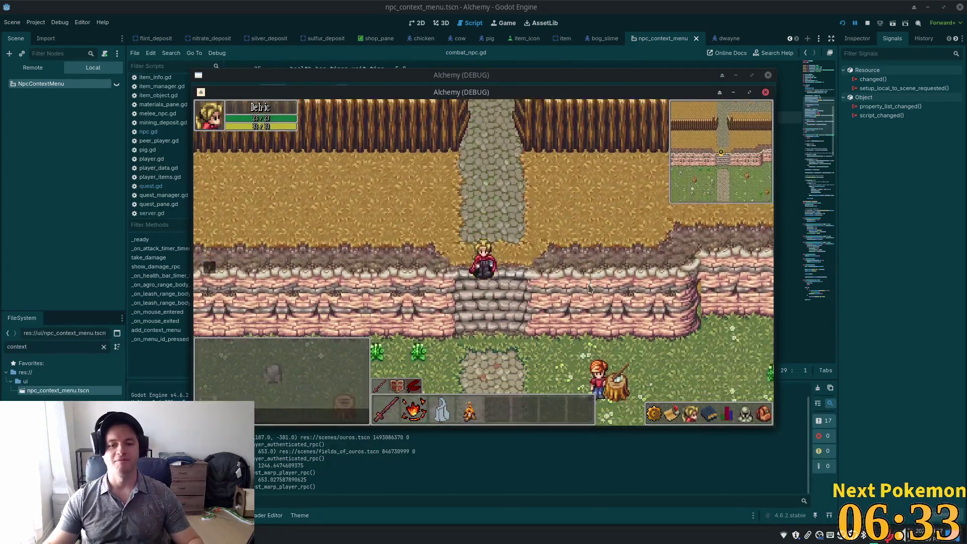
key(a)
key(s)
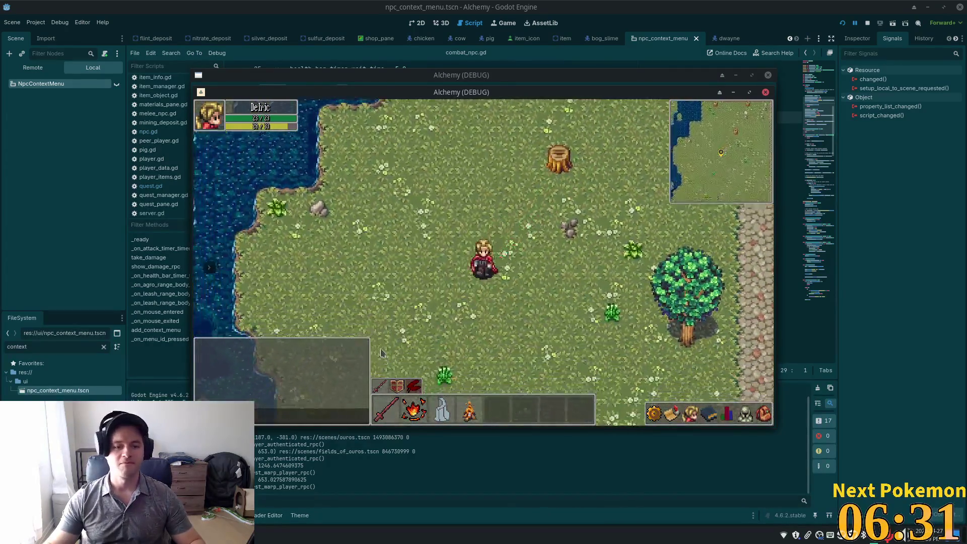
key(s)
right_click(404, 349)
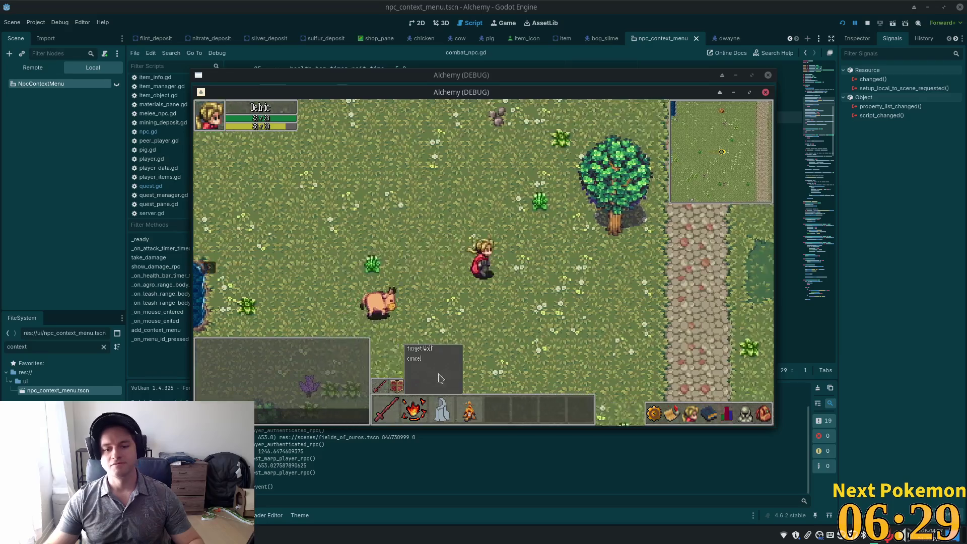
Walk right toward the goblins and choose 'target' on the Orc Grunt's context menu.
key(d)
key(d)
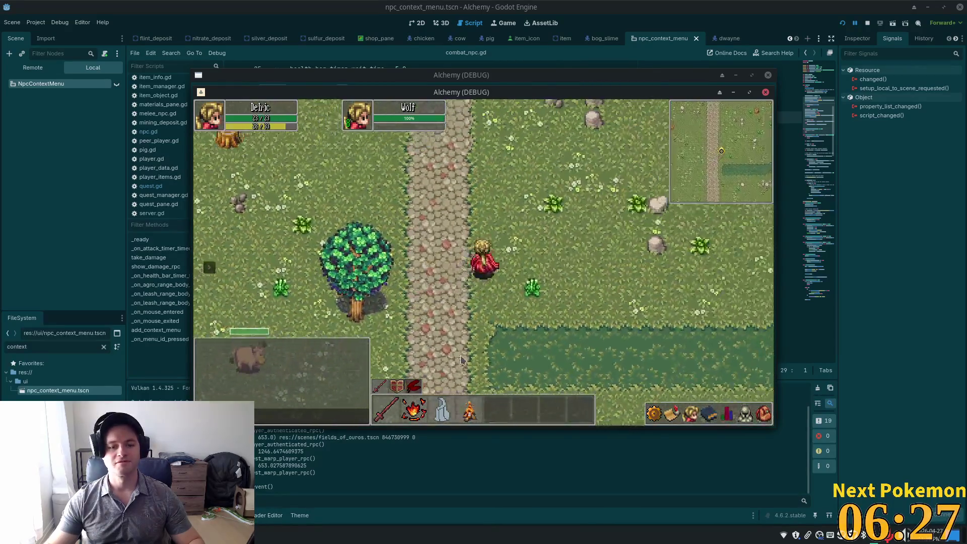
key(w+a)
key(w)
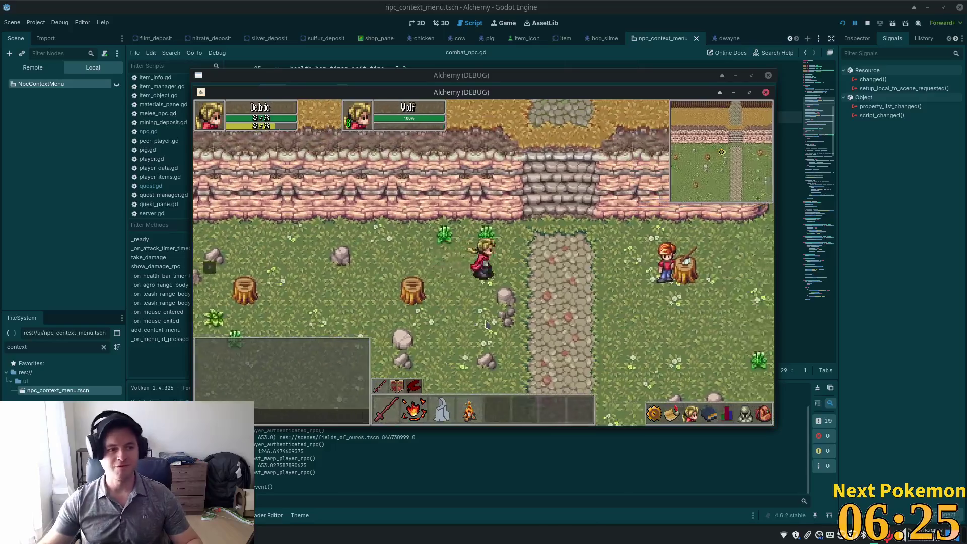
key(d)
key(s)
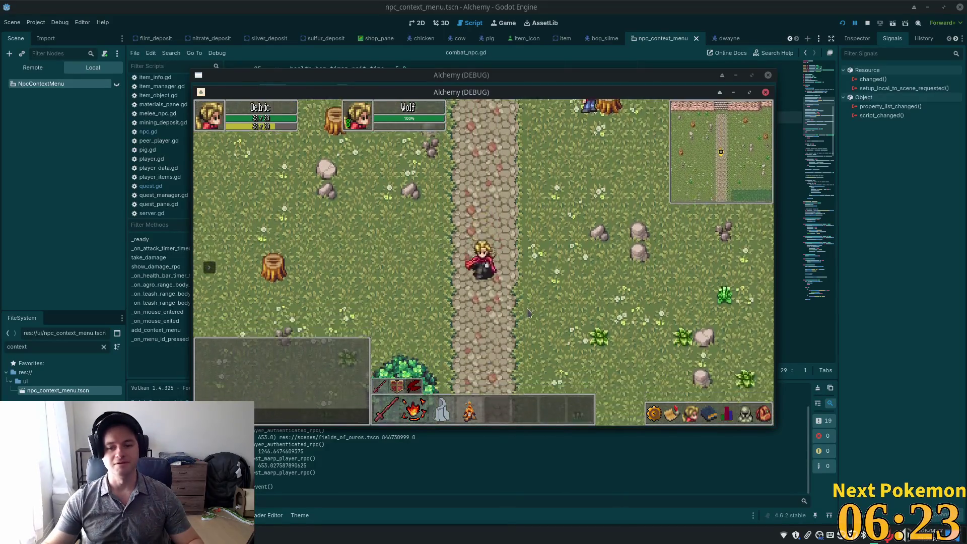
key(d)
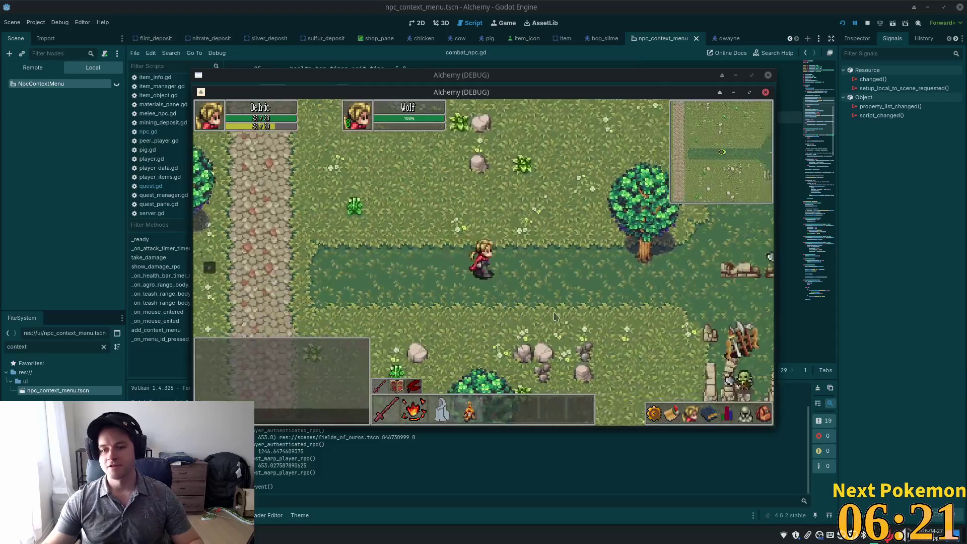
key(d)
key(s)
key(a)
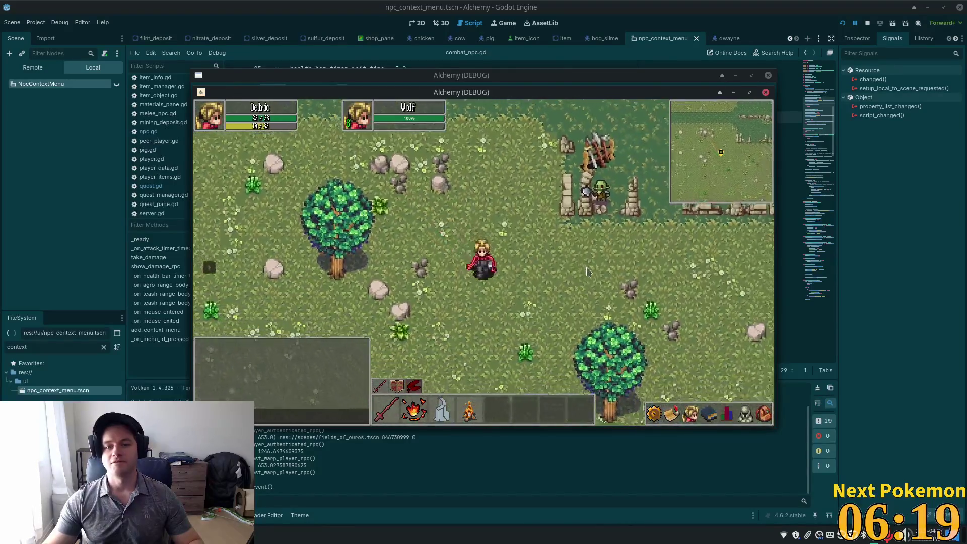
key(d)
key(s)
key(d)
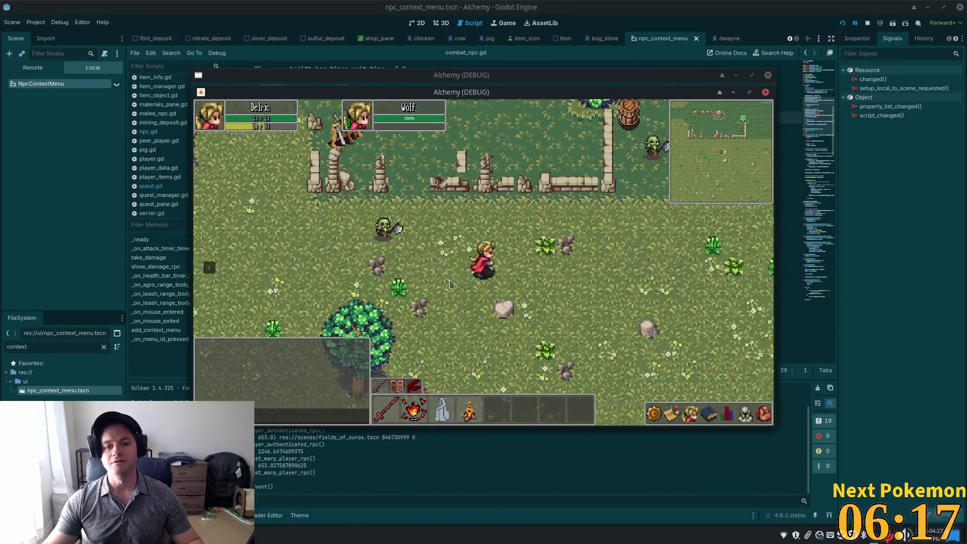
key(d)
key(s)
right_click(341, 242)
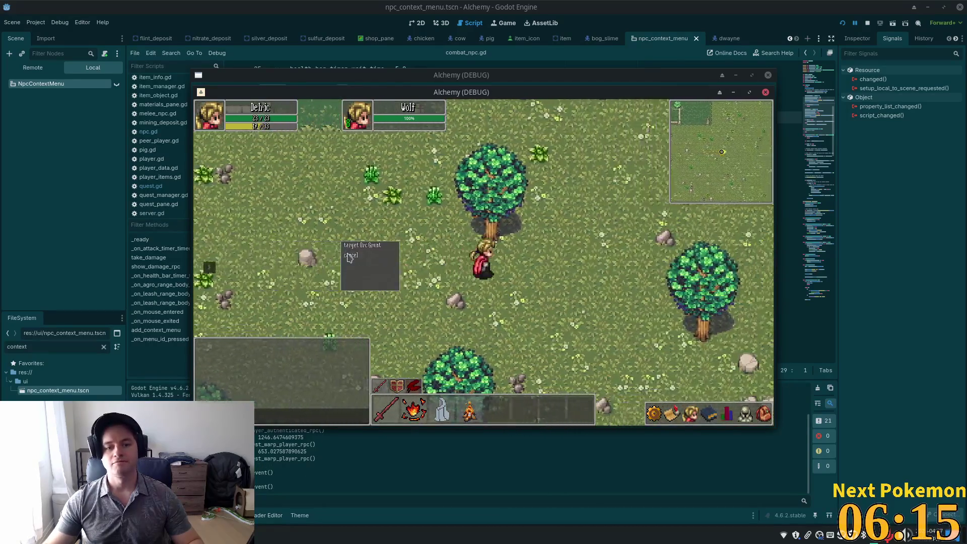
key(d)
click(361, 245)
Walk up and right and open the Deer's context menu.
key(d)
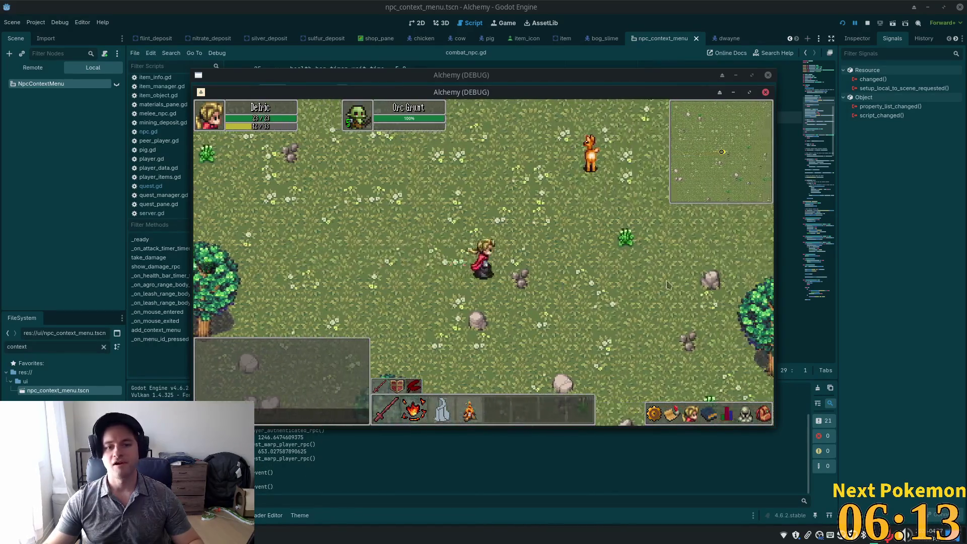
key(w)
key(d)
right_click(291, 280)
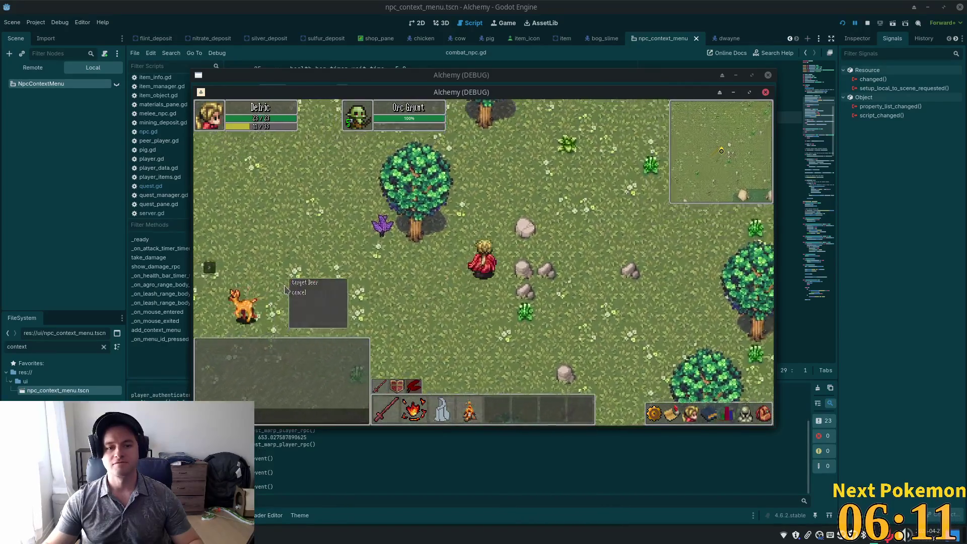
Walk around the field past the cow, lake and pig.
key(w)
key(d)
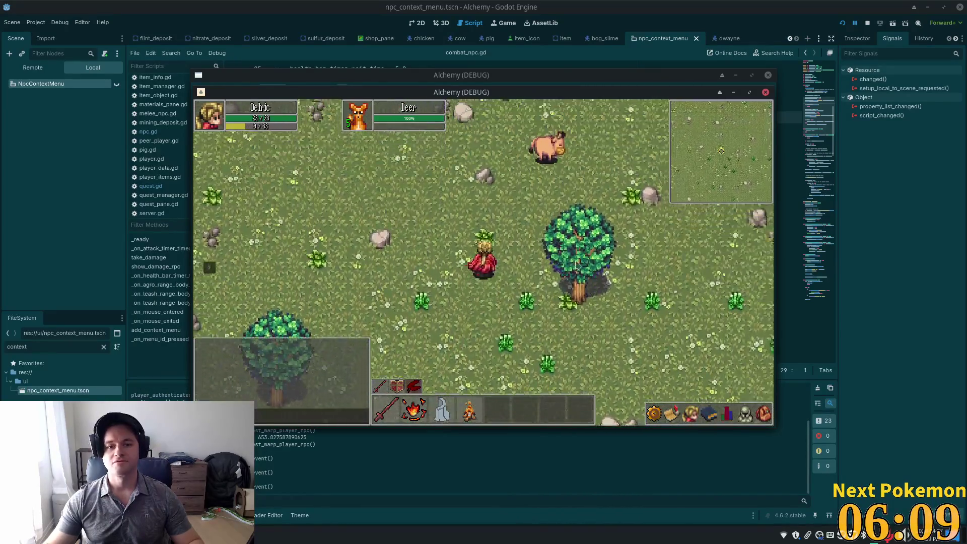
key(w)
key(d)
key(w)
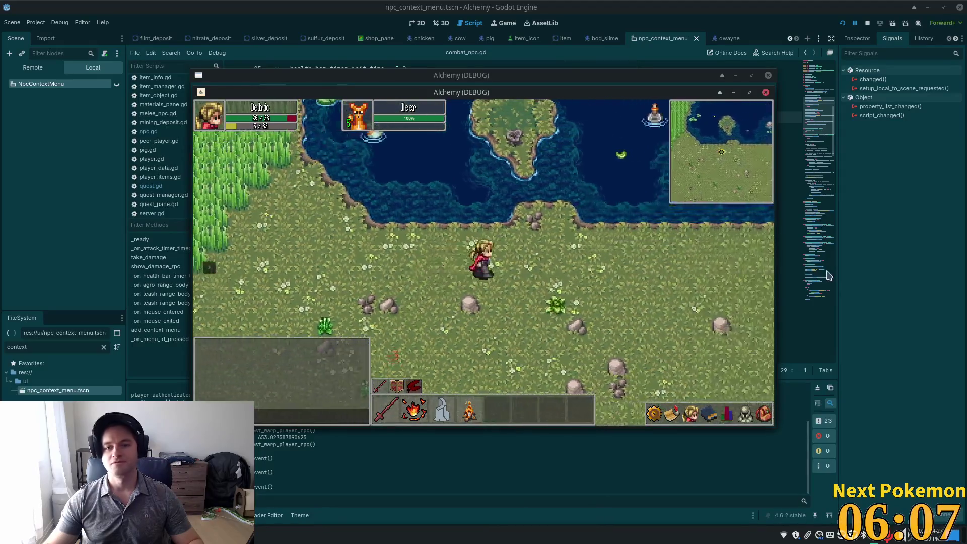
key(s)
key(s)
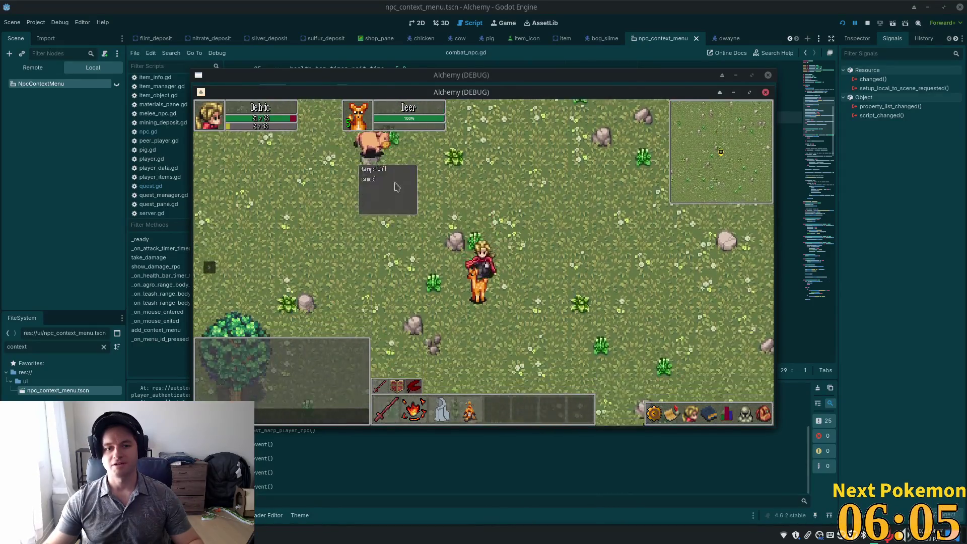
key(d)
key(d)
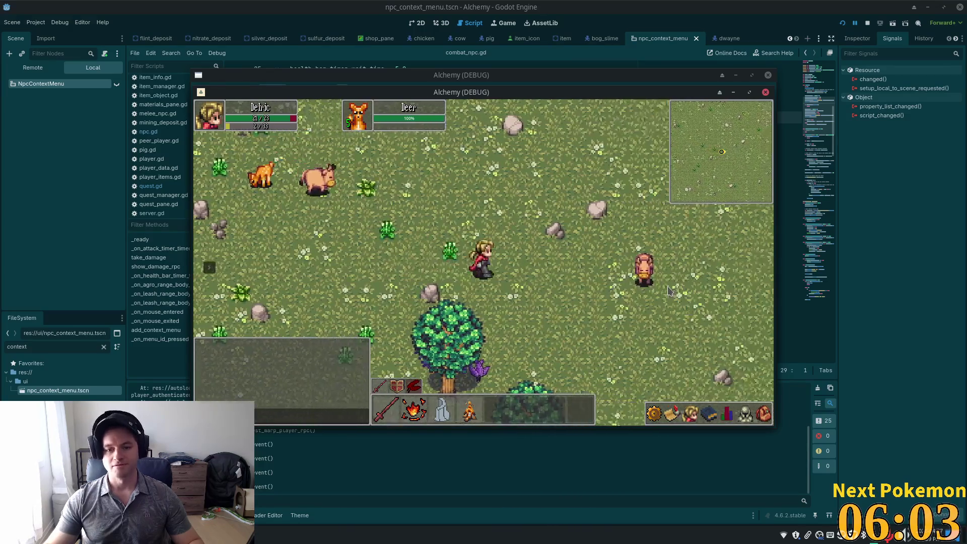
key(d)
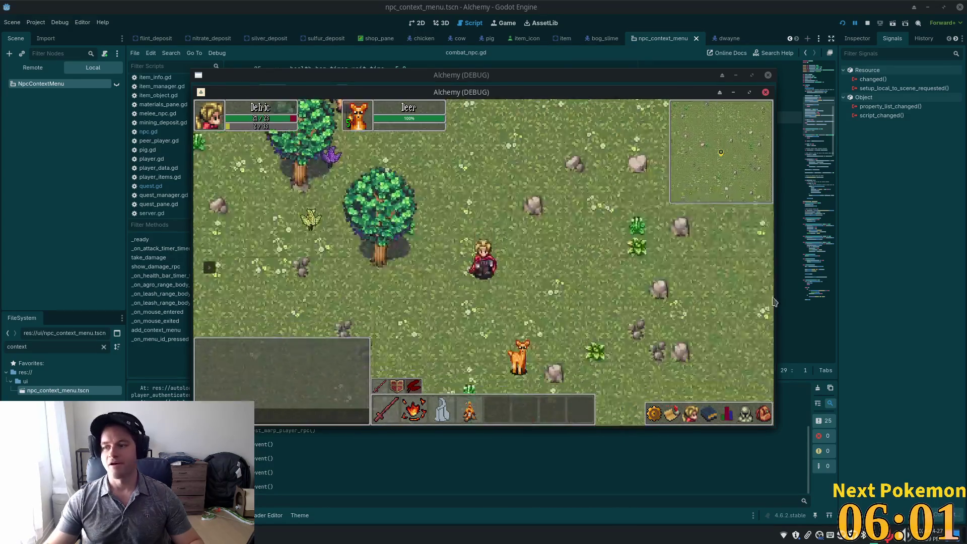
key(d)
key(w)
key(a)
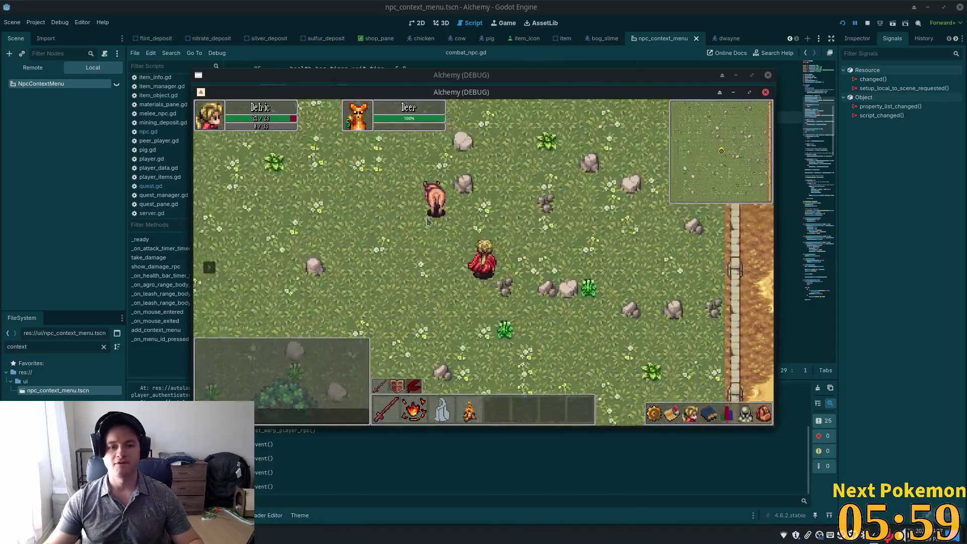
key(w)
key(s)
key(a)
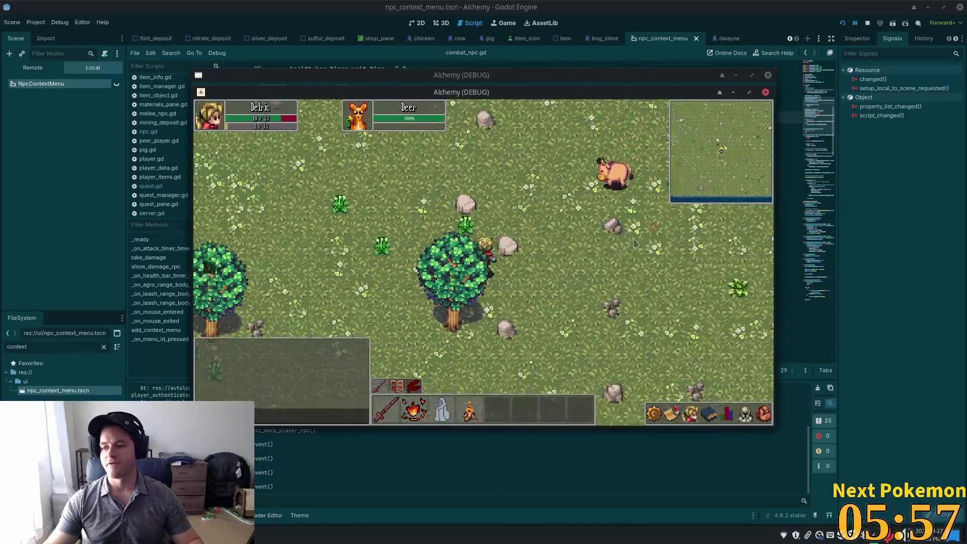
key(w)
key(d)
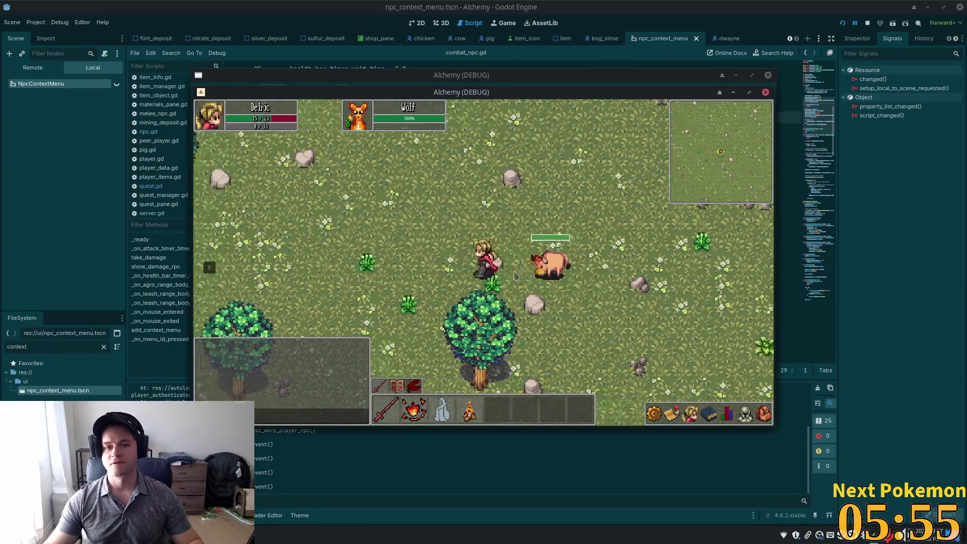
Walk west across the field to the water and onto the wooden dock.
key(a)
key(a)
key(s)
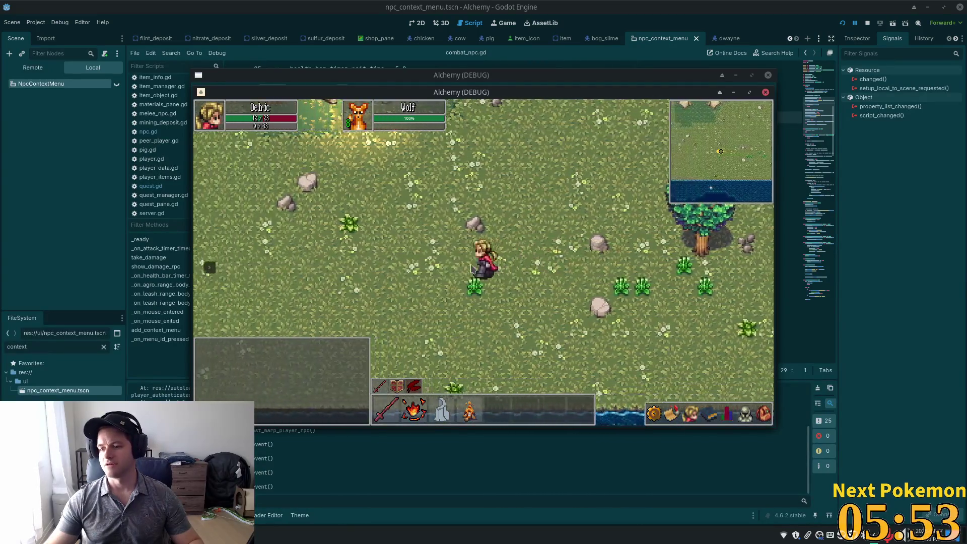
key(a)
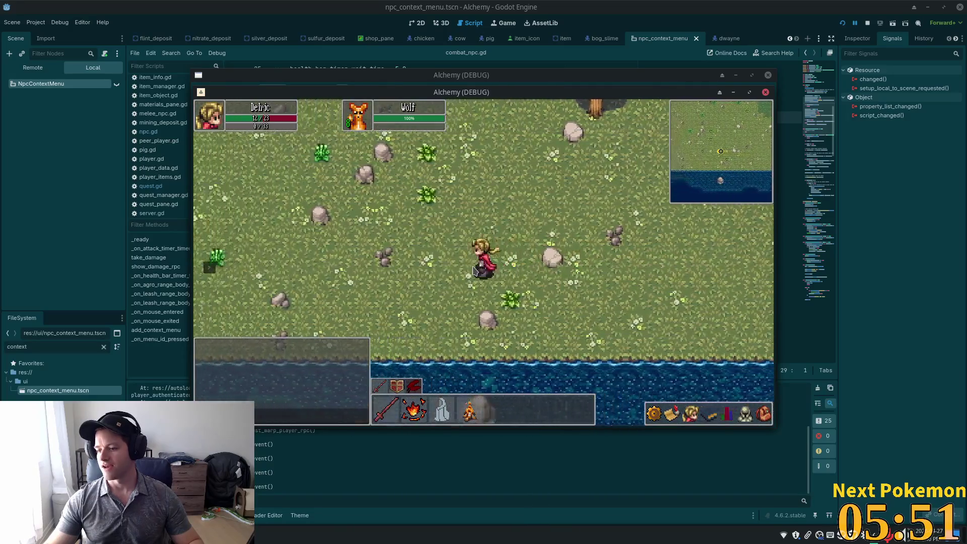
key(a)
key(a)
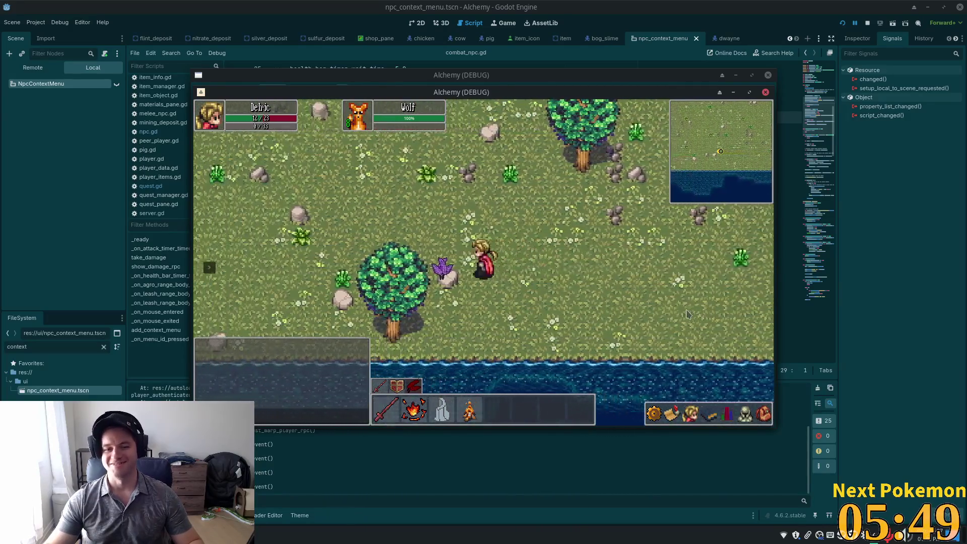
key(a)
key(a)
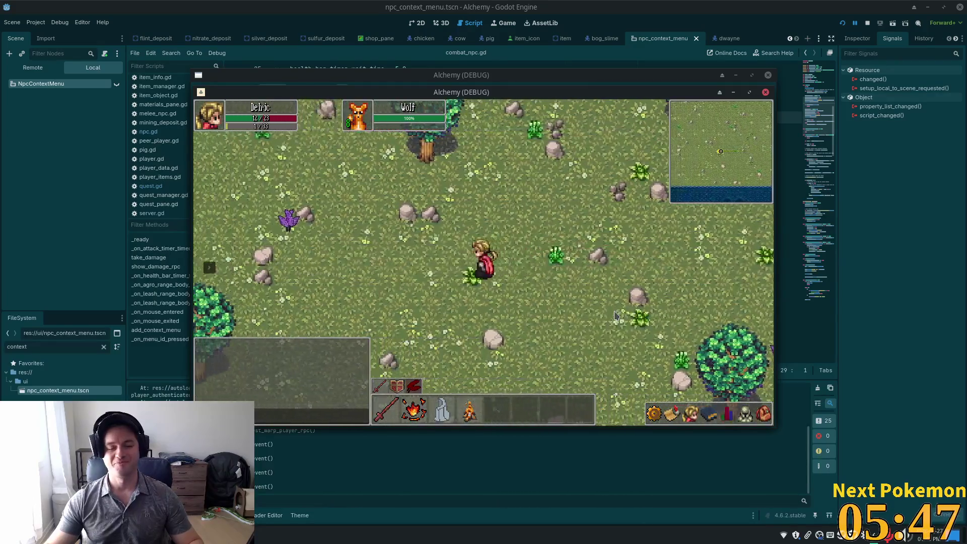
key(a)
key(s)
key(a)
key(s)
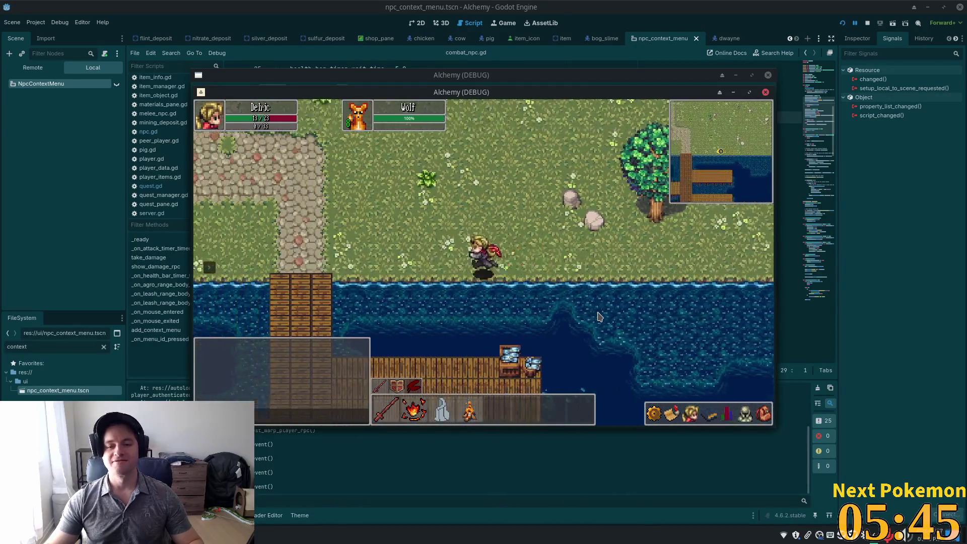
key(a)
key(w)
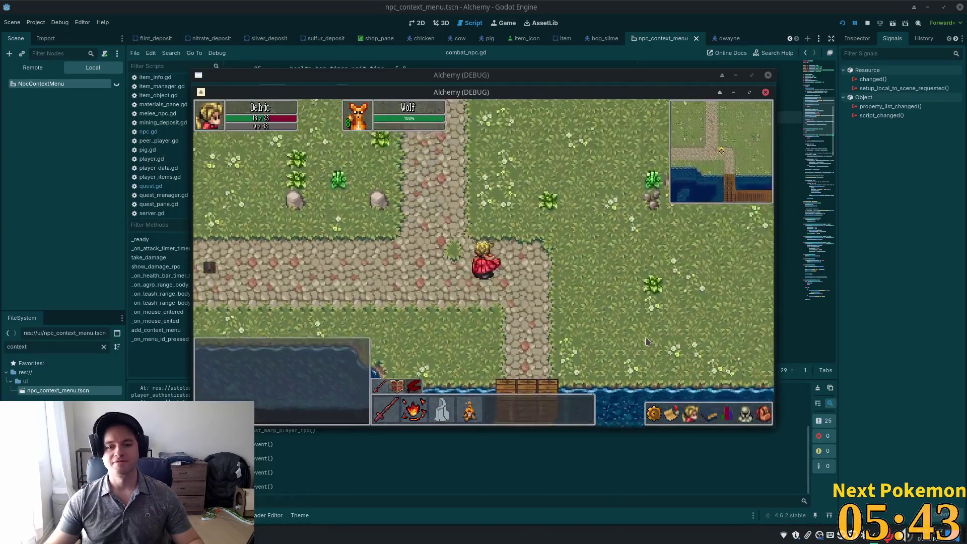
key(w)
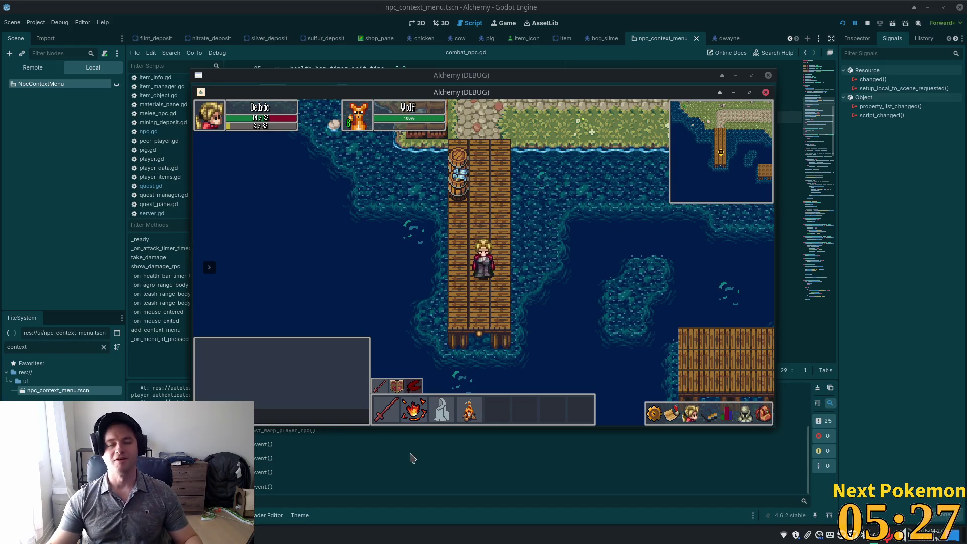
Walk north up the cliff stairway into Ouros, across the bridge to the inn entrance.
key(w)
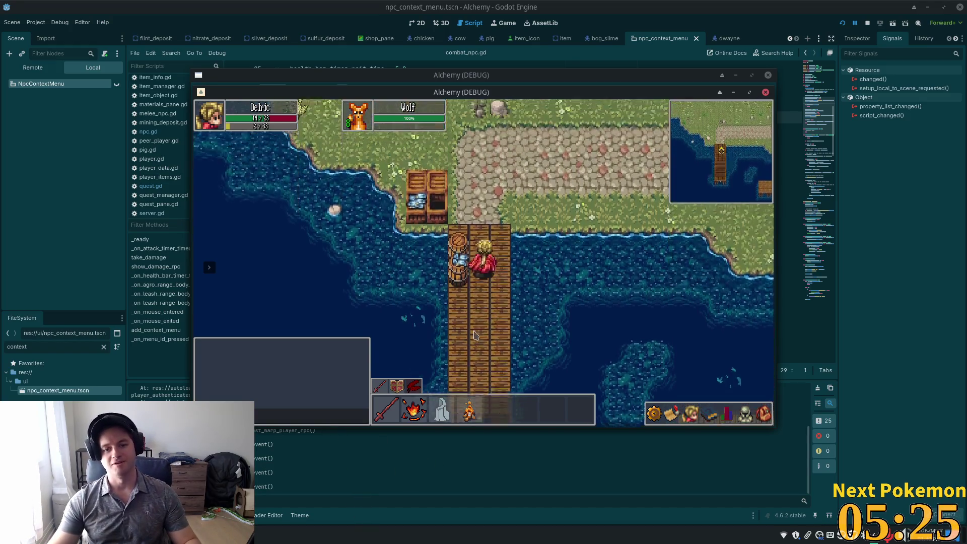
key(w)
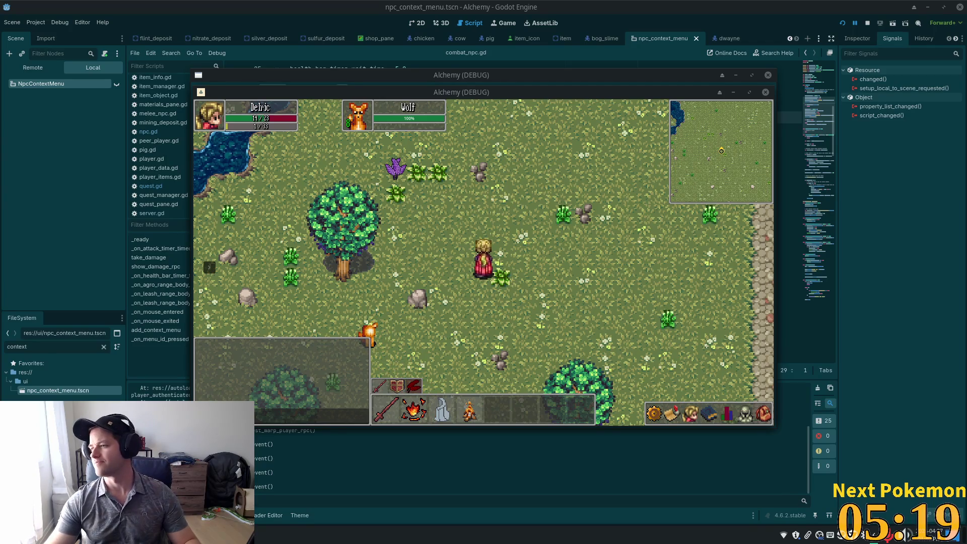
key(w)
key(a)
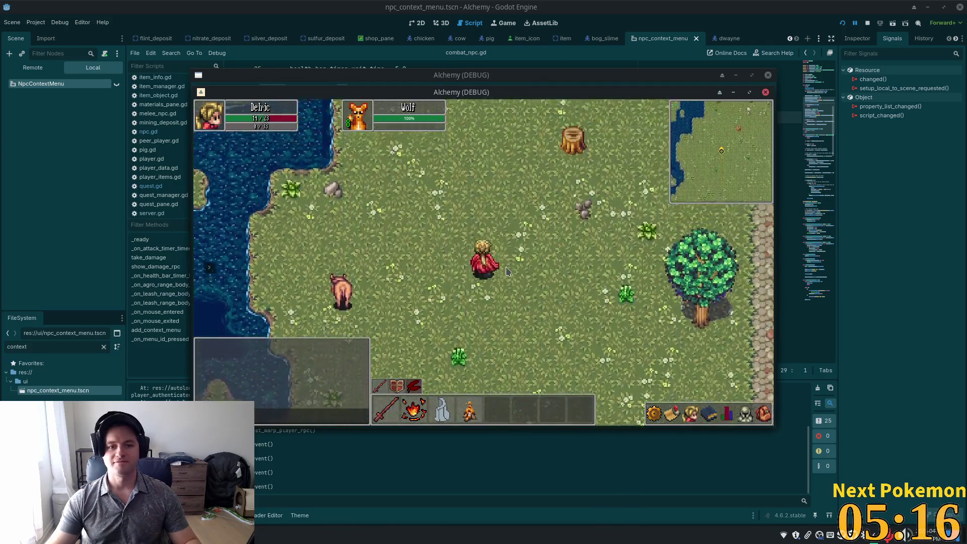
key(w)
key(d)
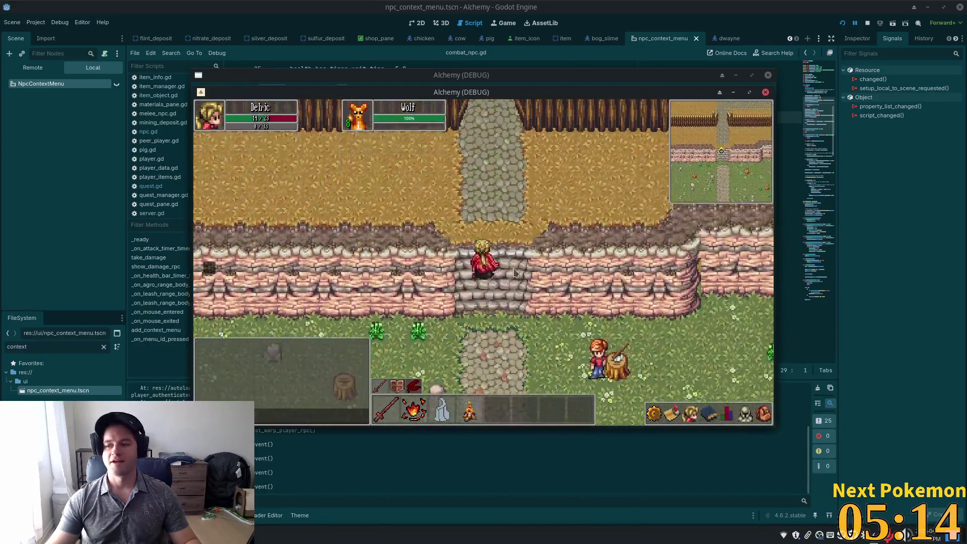
key(w)
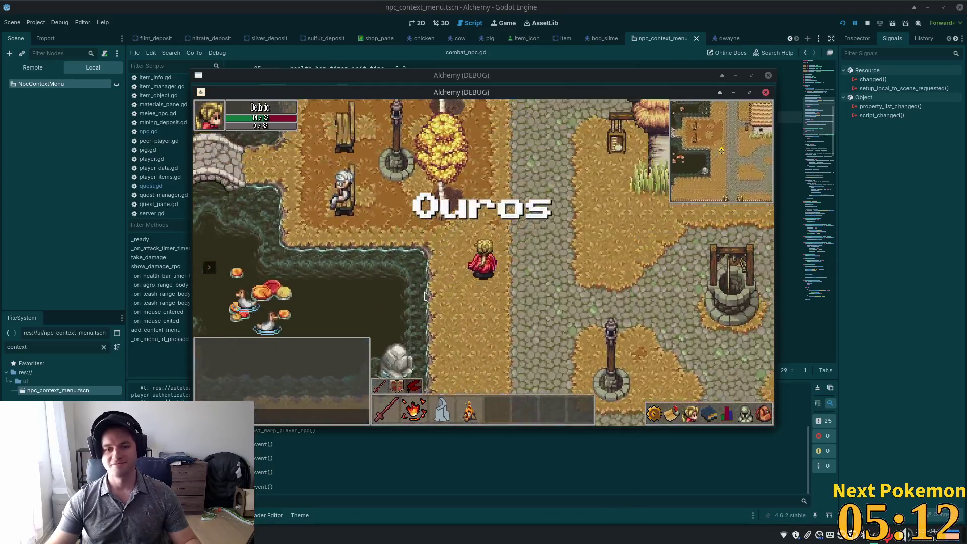
key(w)
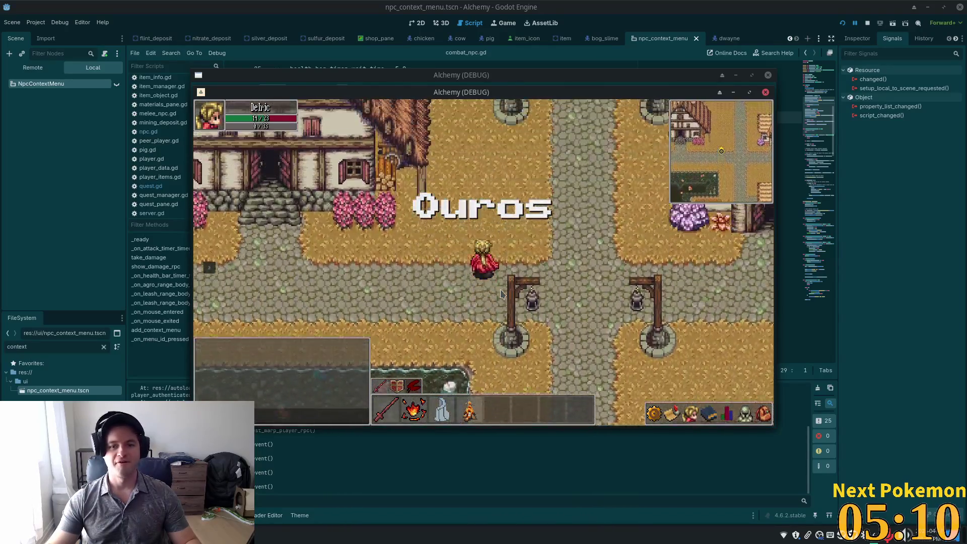
key(w)
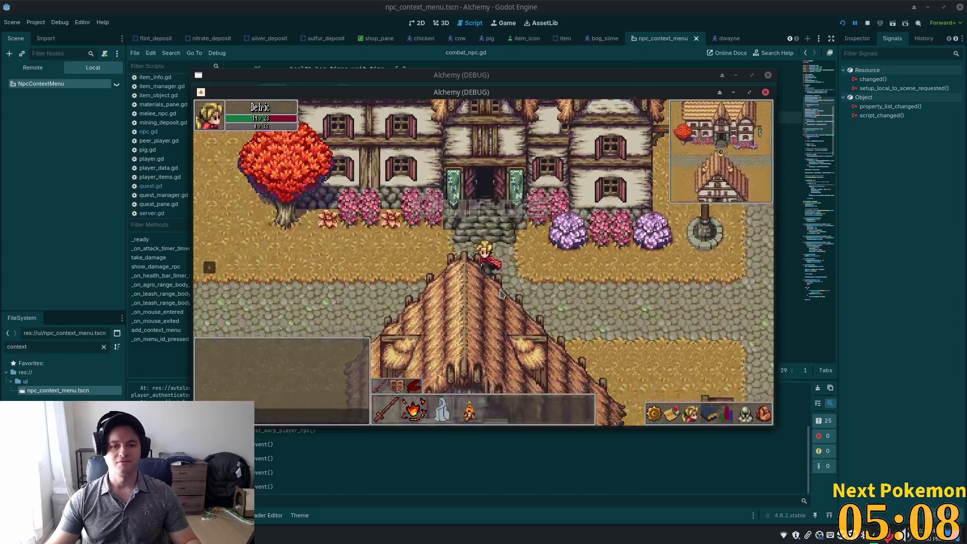
key(a)
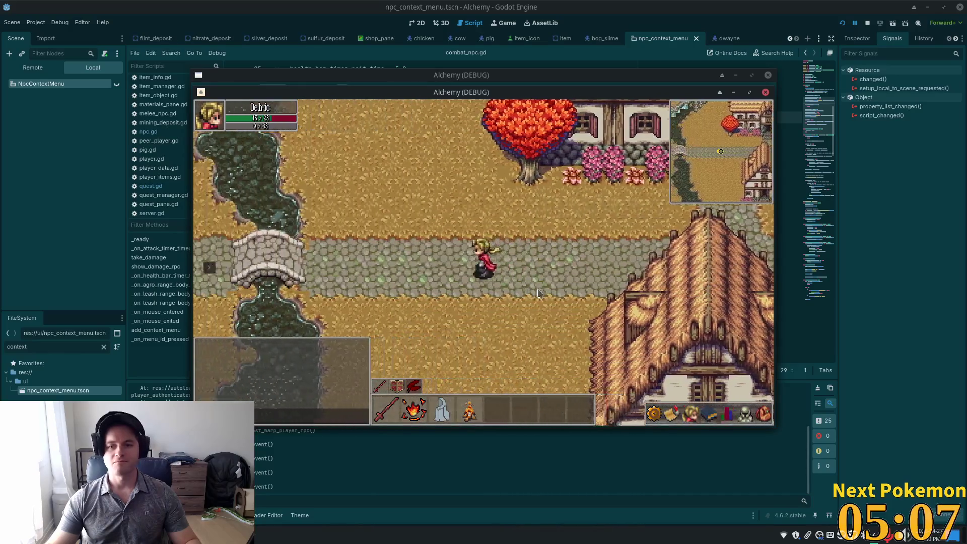
key(d)
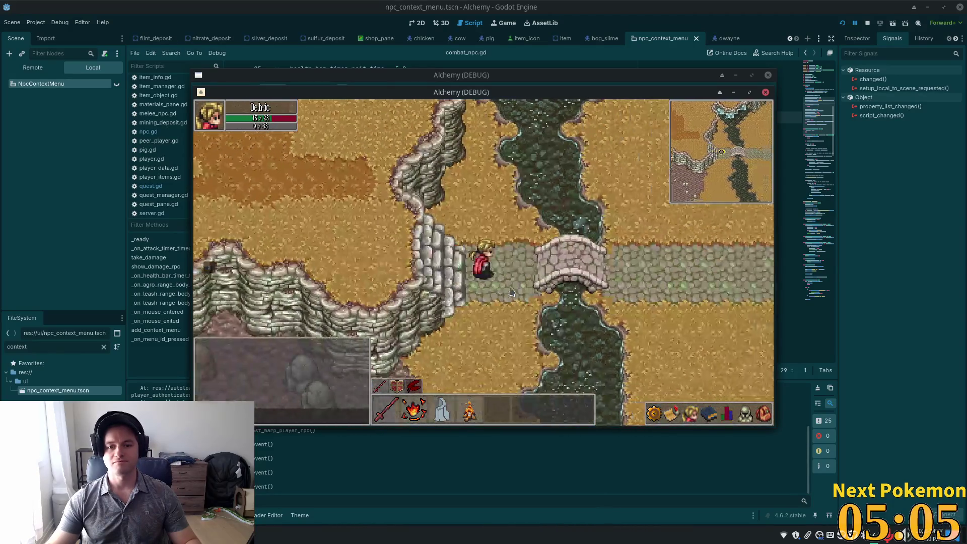
key(d)
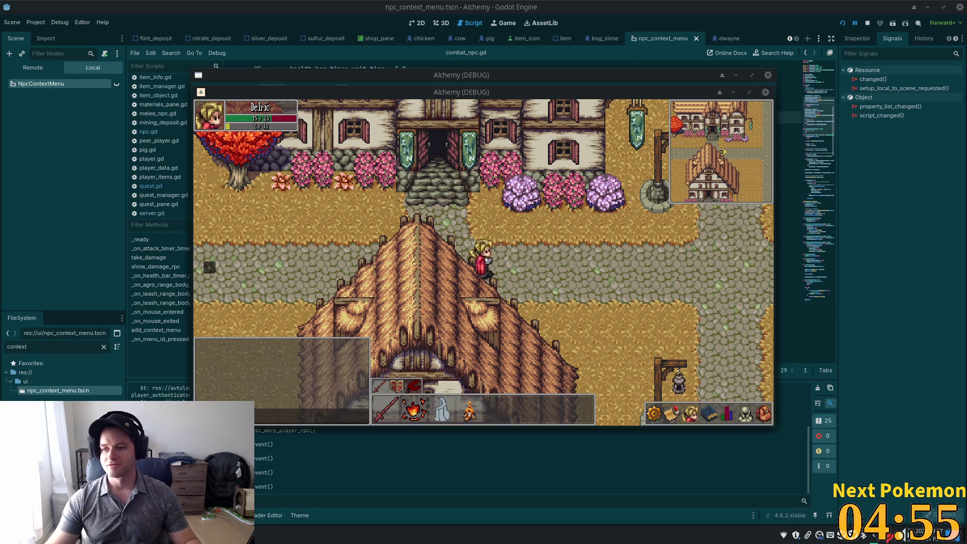
key(d)
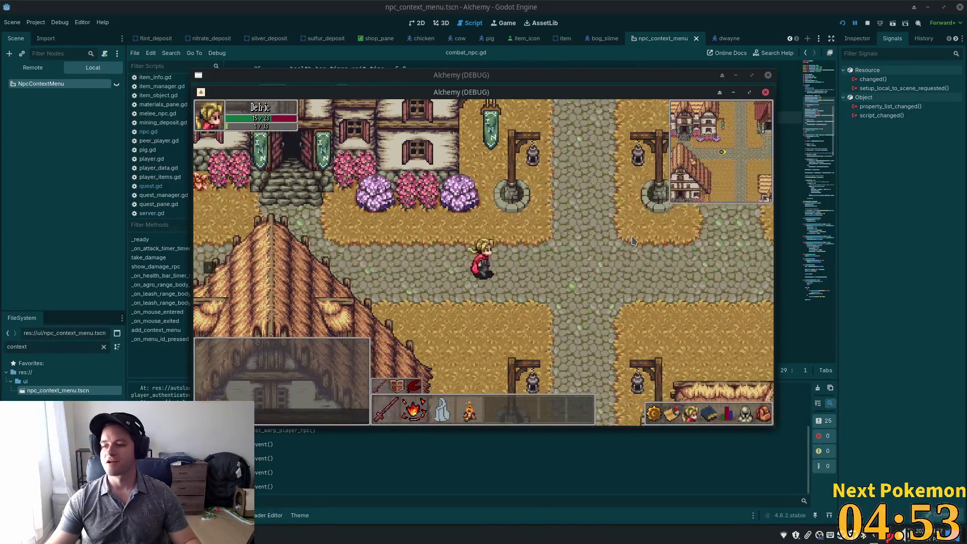
key(w)
key(w)
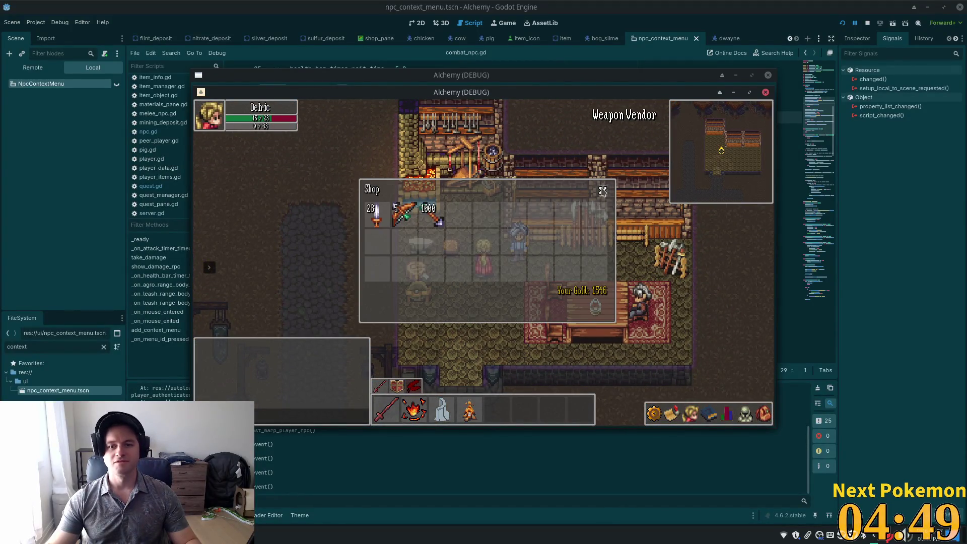
Close the weapon vendor's Shop panel and try talking to Myner via its right-click menu.
click(603, 191)
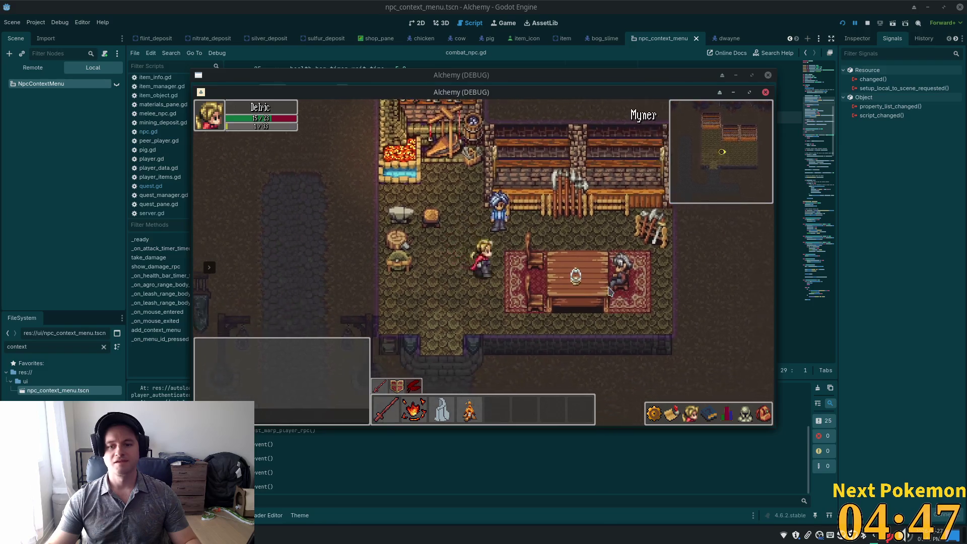
right_click(594, 280)
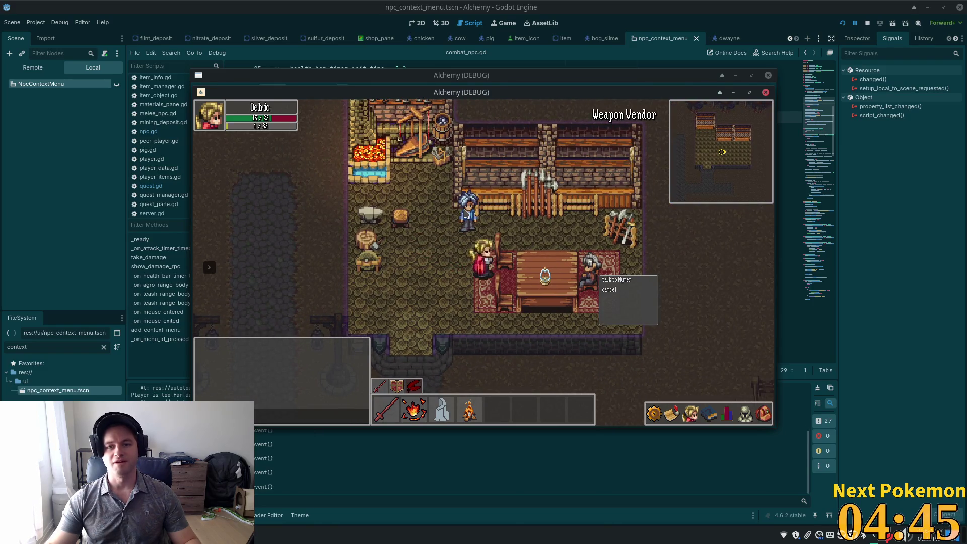
right_click(585, 257)
click(469, 196)
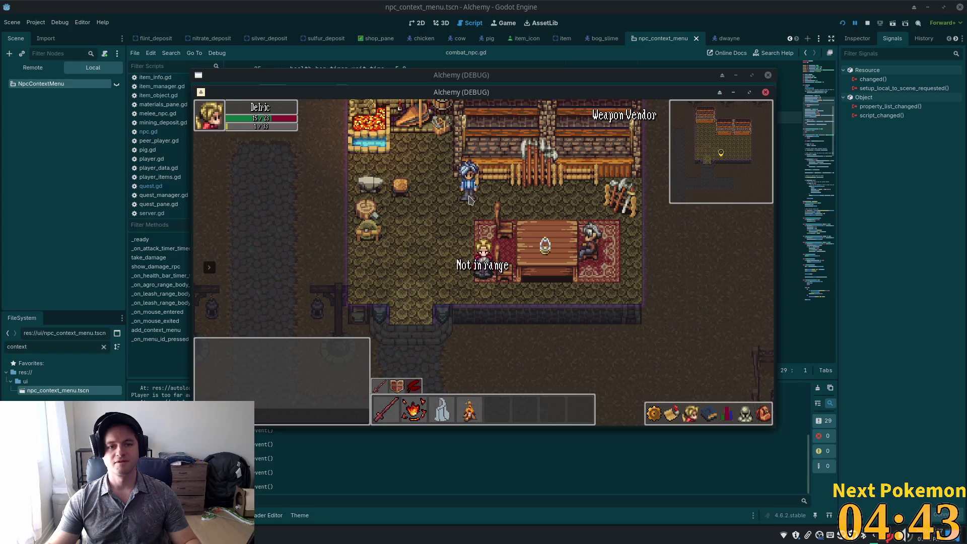
Walk back into the inn up to the bar and open the Barmaid's shop.
key(s)
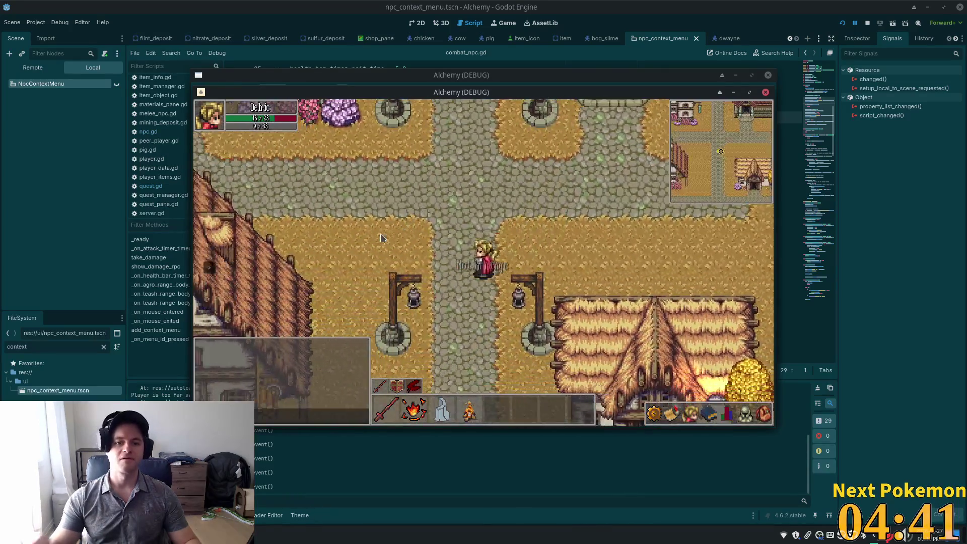
key(s)
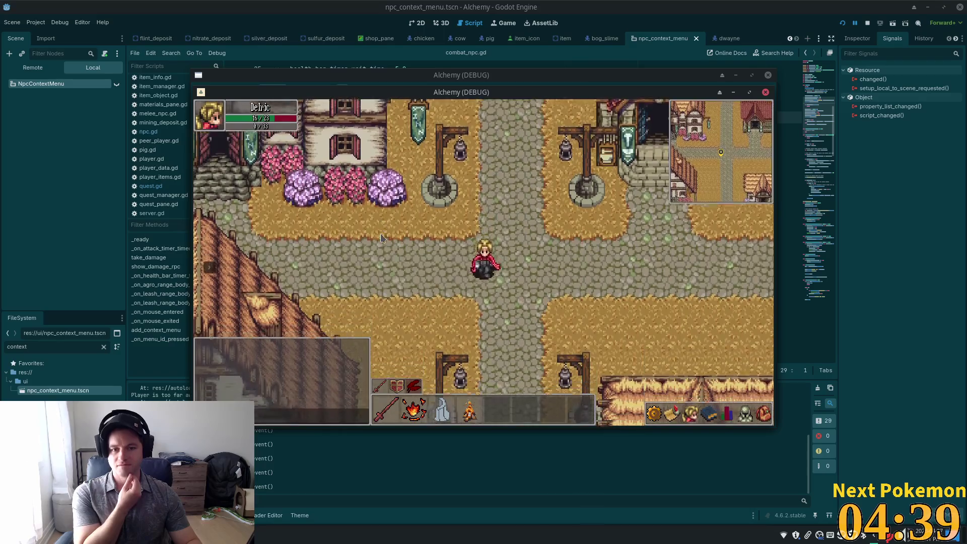
key(w)
key(a)
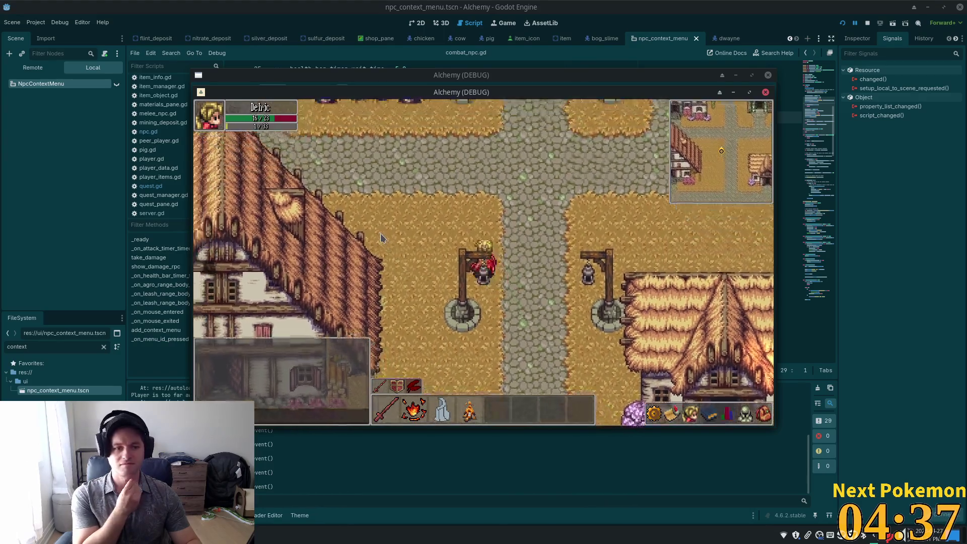
key(w)
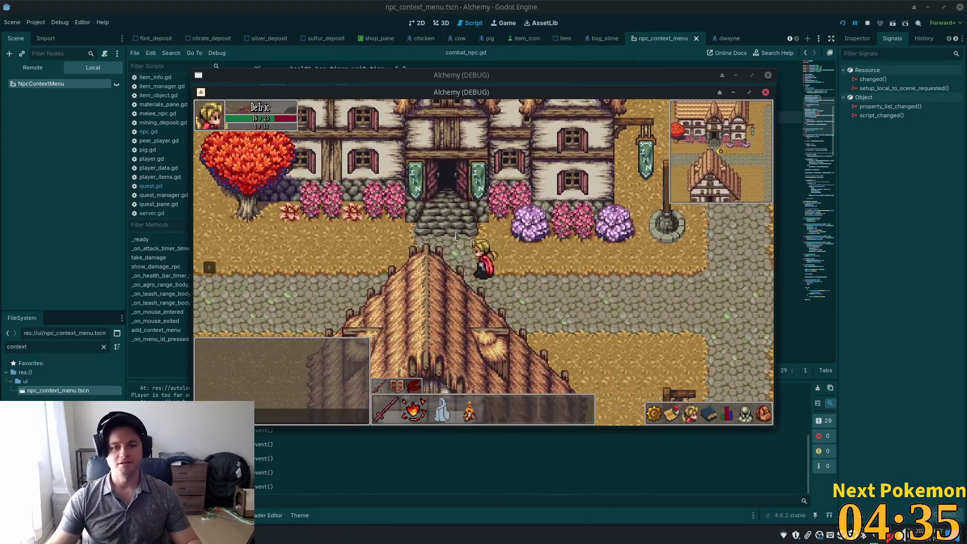
key(w)
key(s)
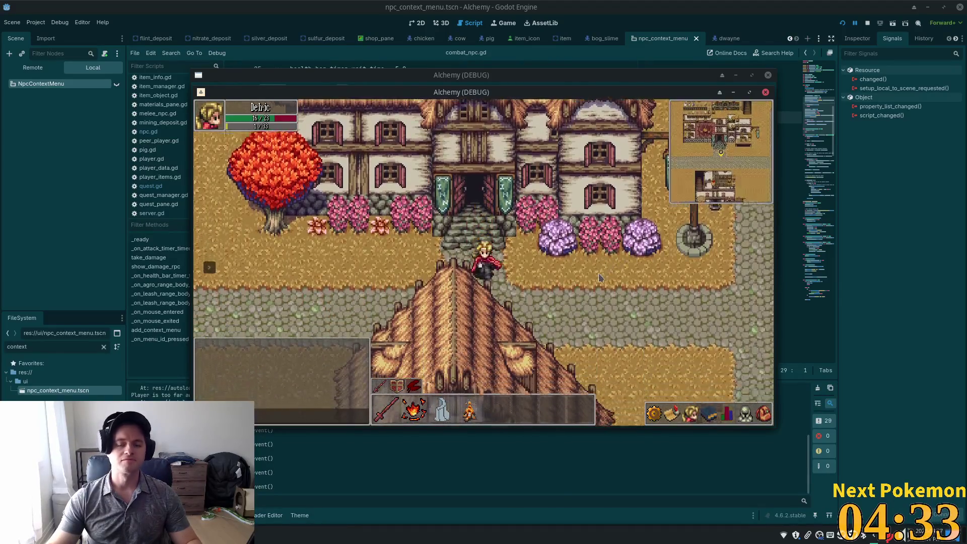
key(w)
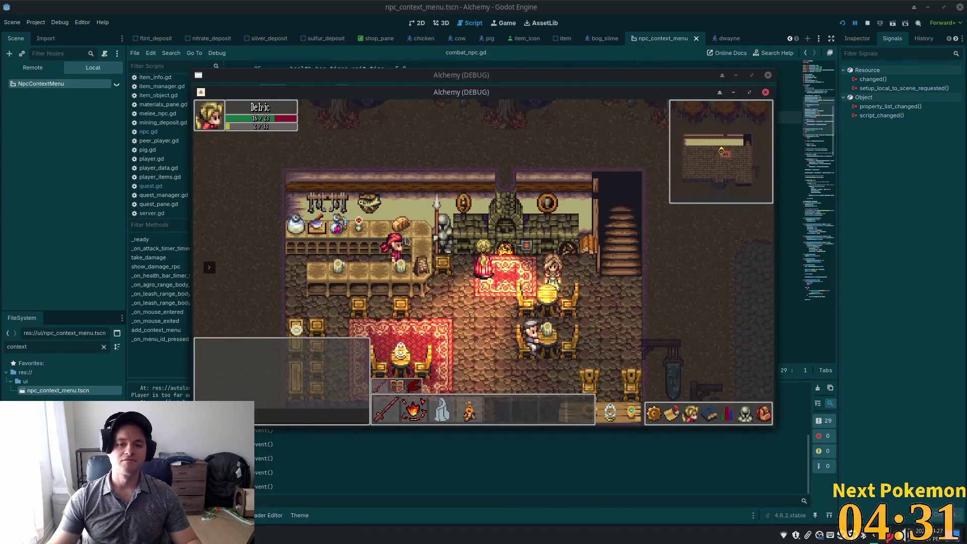
mouse_move(430, 256)
key(d)
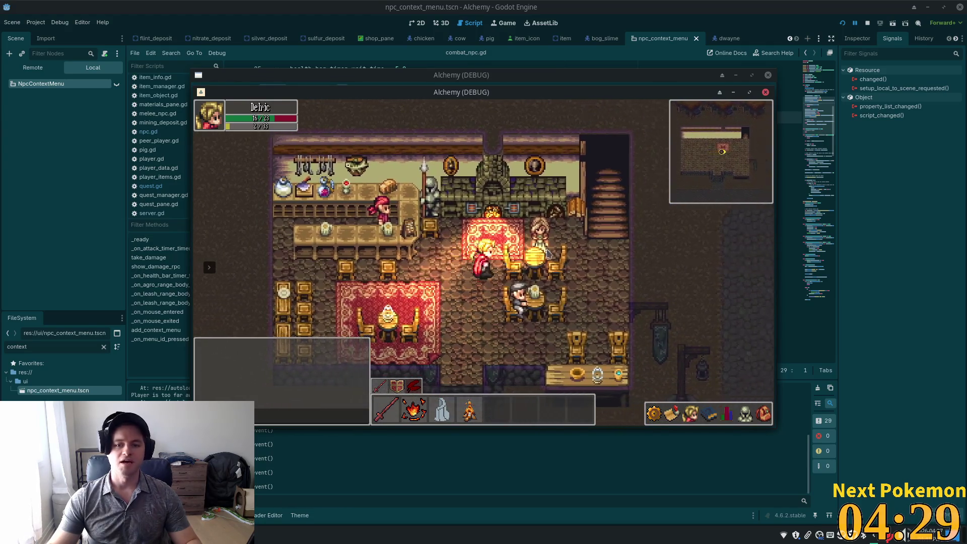
click(514, 271)
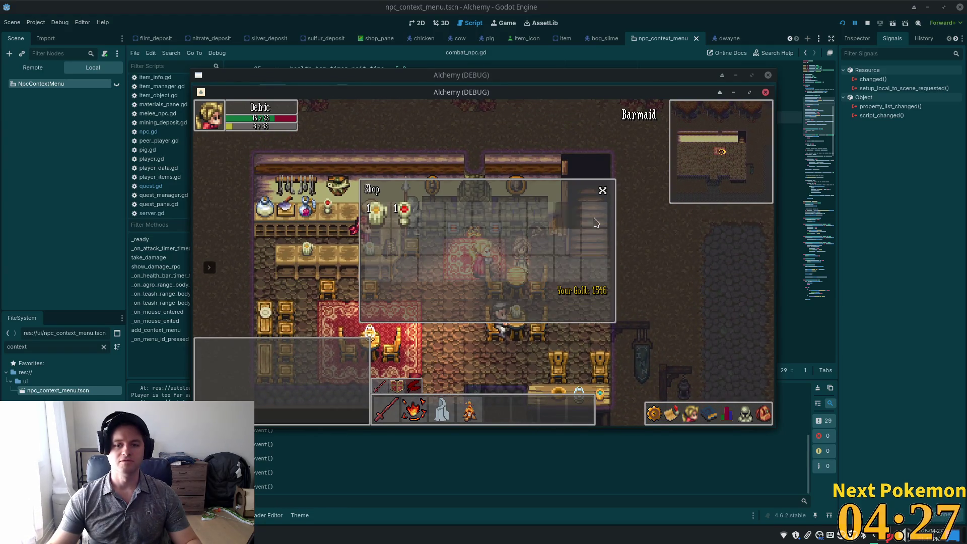
Close the shop, walk south out of the inn through town, and return to Cursor.
key(s)
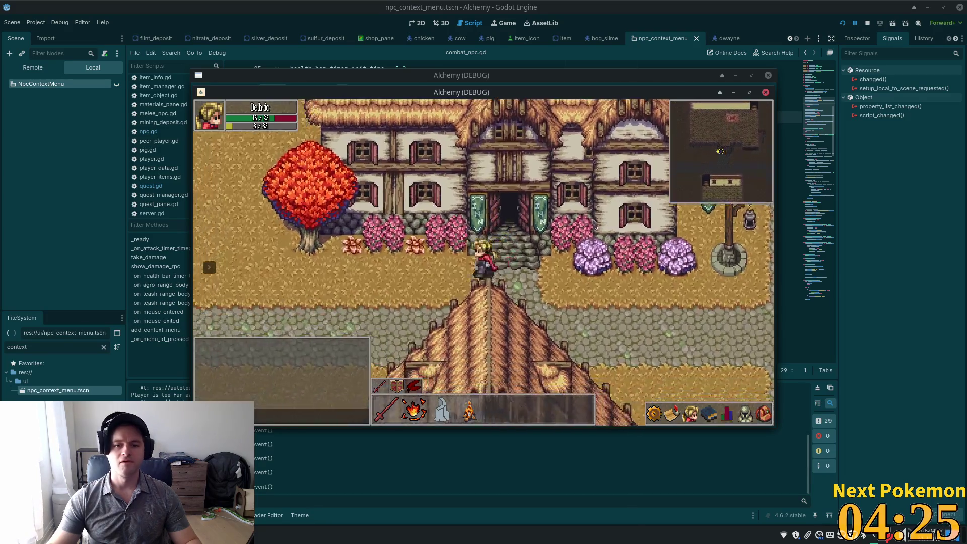
key(w)
key(s)
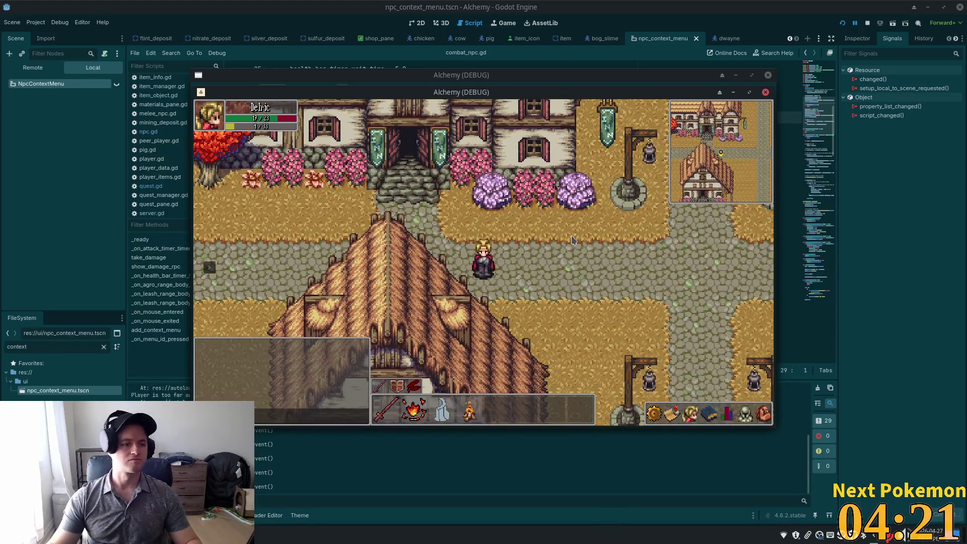
key(s)
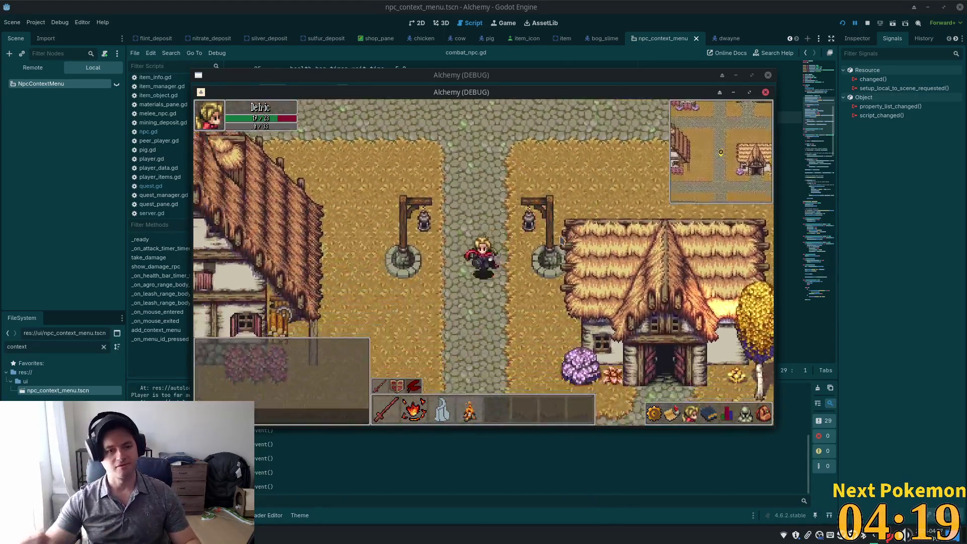
key(s)
key(alt+Tab)
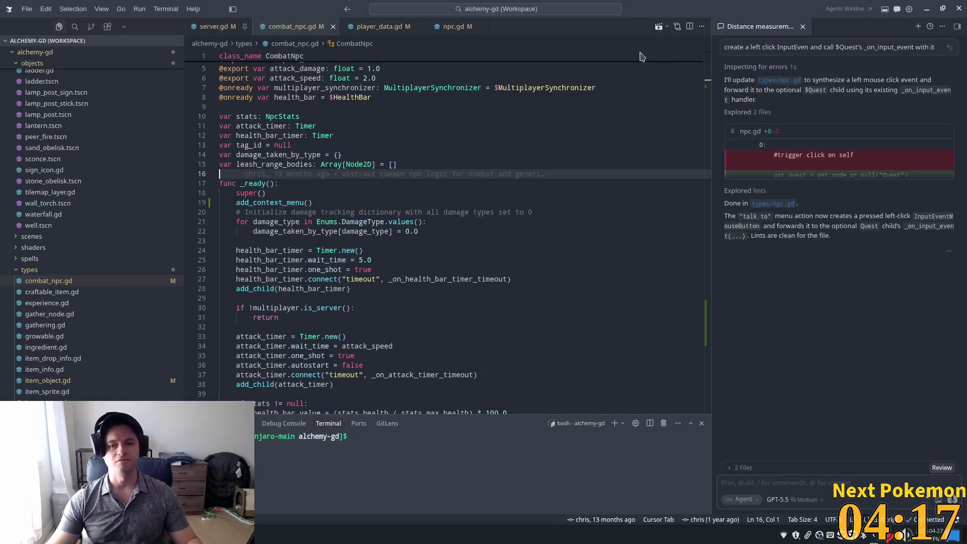
Open shop_keeper.gd by quick-searching 'shop_kee'.
click(342, 222)
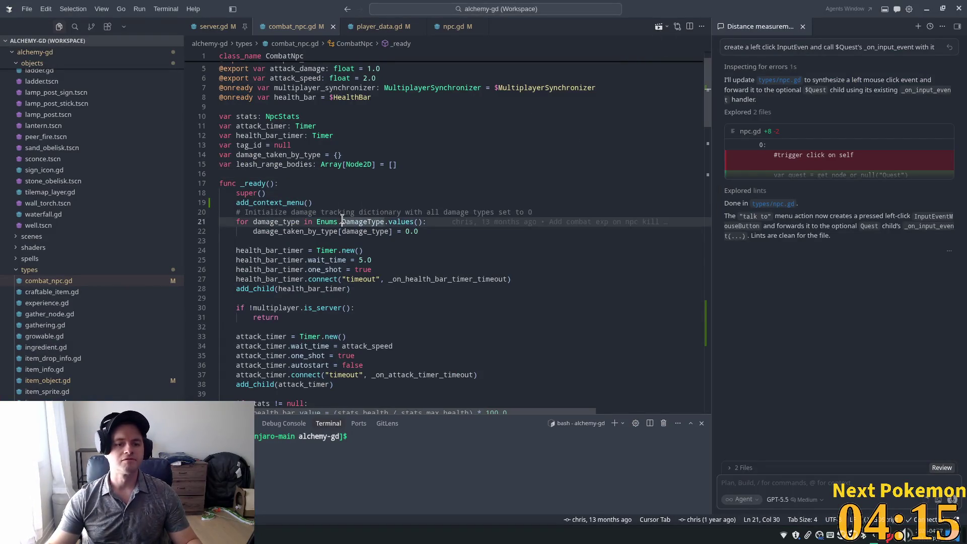
key(ctrl+p)
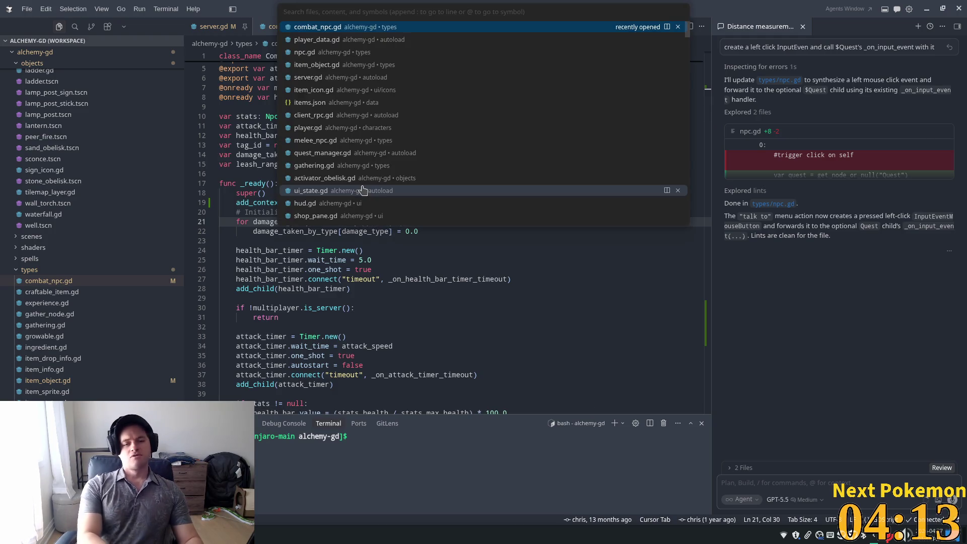
text(s)
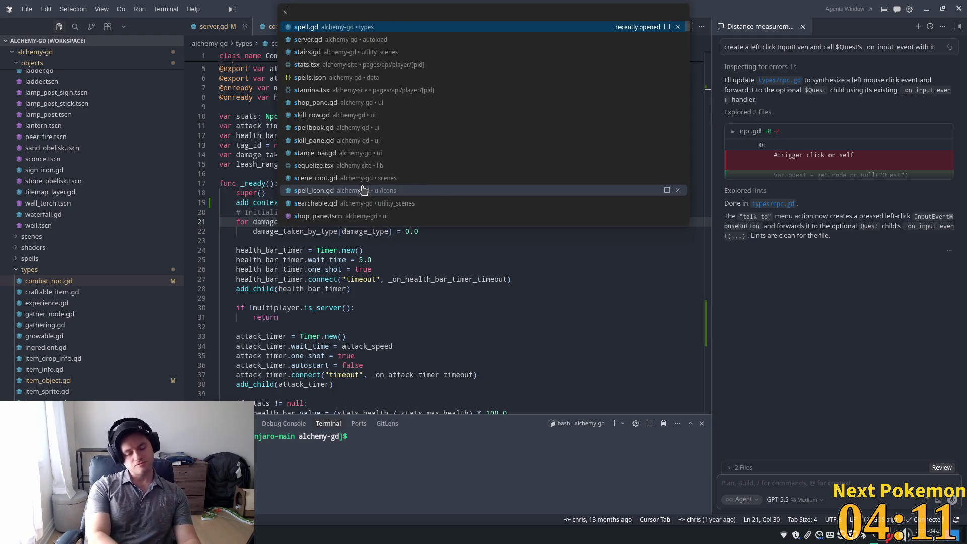
text(hop_keep)
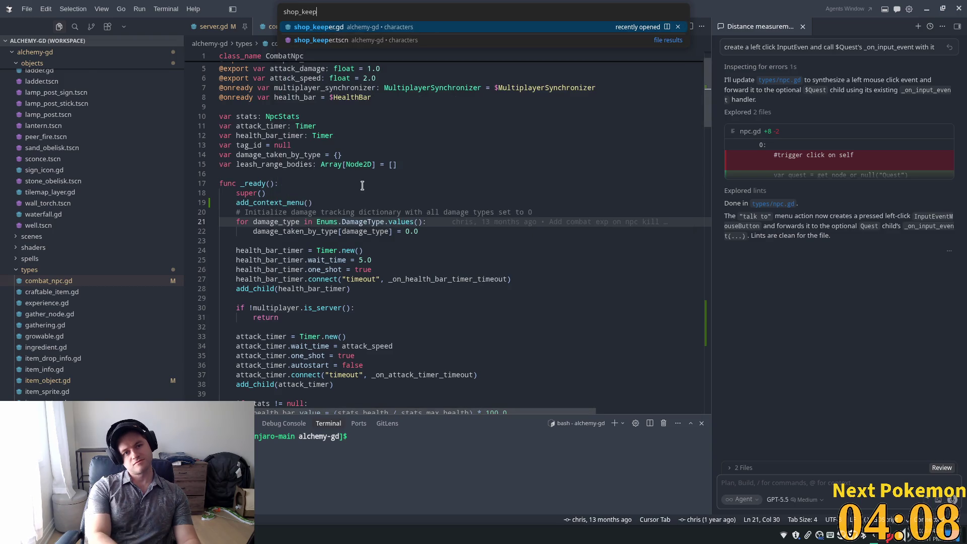
key(Return)
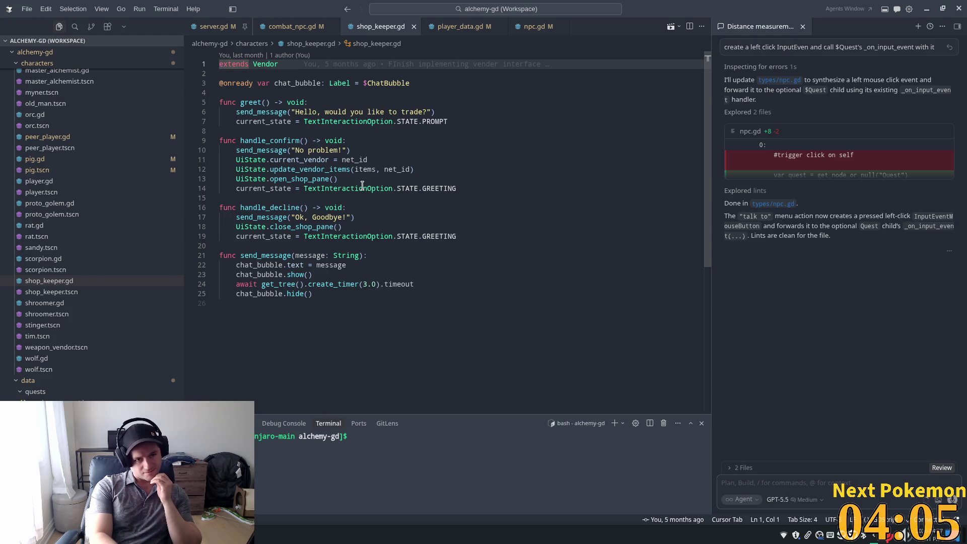
Jump to the Vendor class in vendor.gd, review it, then return to Godot.
ctrl+click(267, 68)
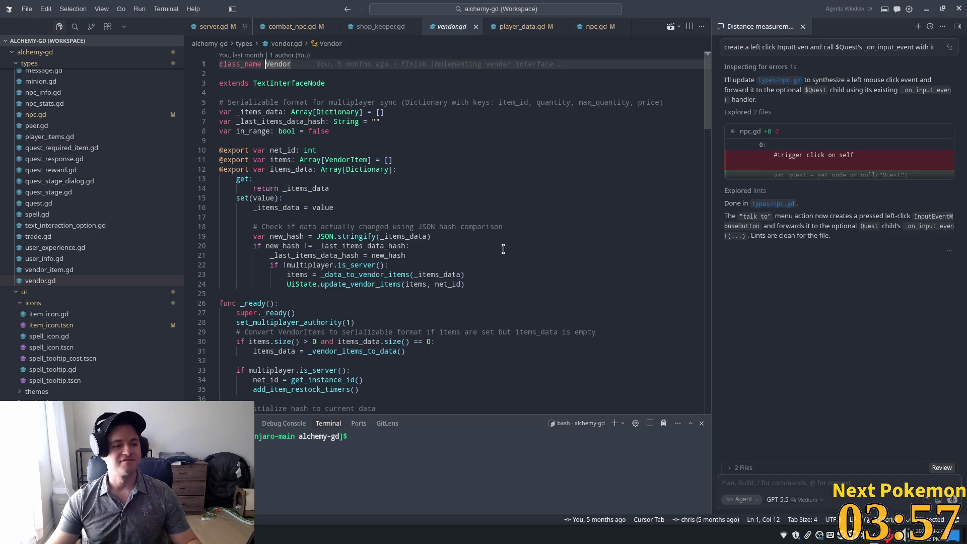
click(460, 209)
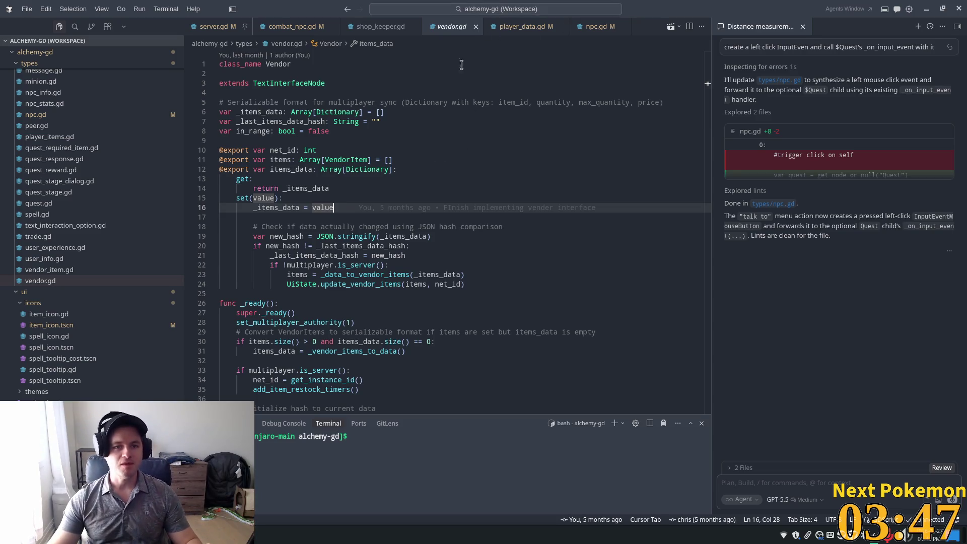
click(380, 26)
click(464, 33)
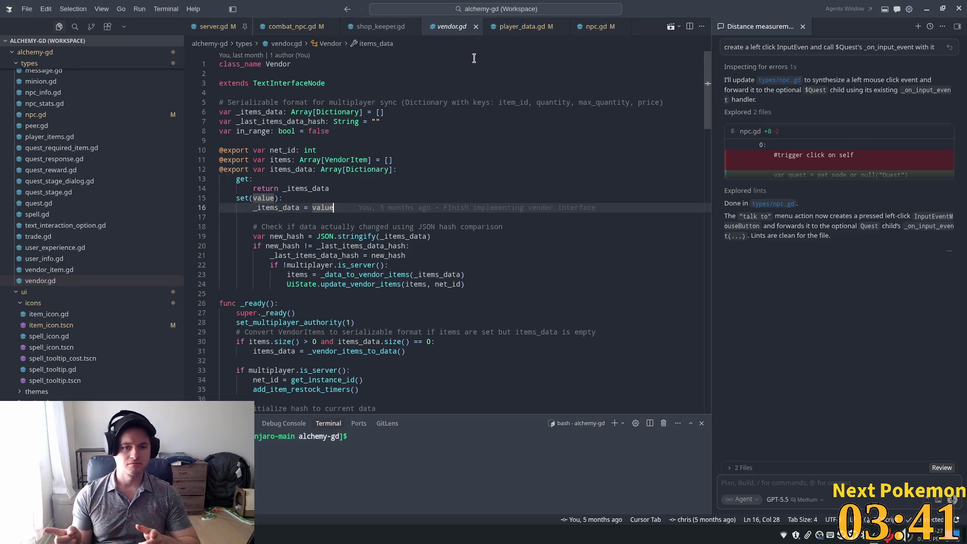
click(252, 105)
key(Up)
key(Up)
key(Up)
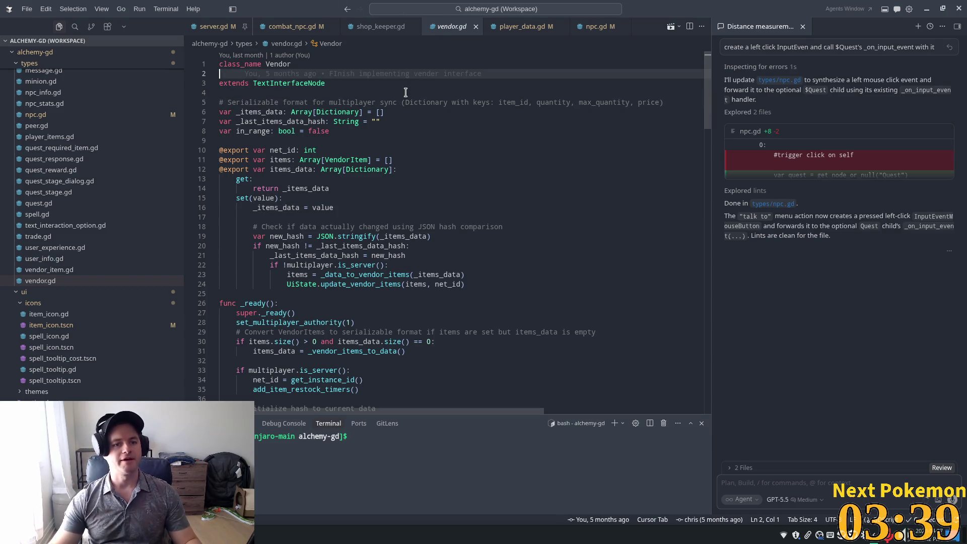
key(alt+Tab)
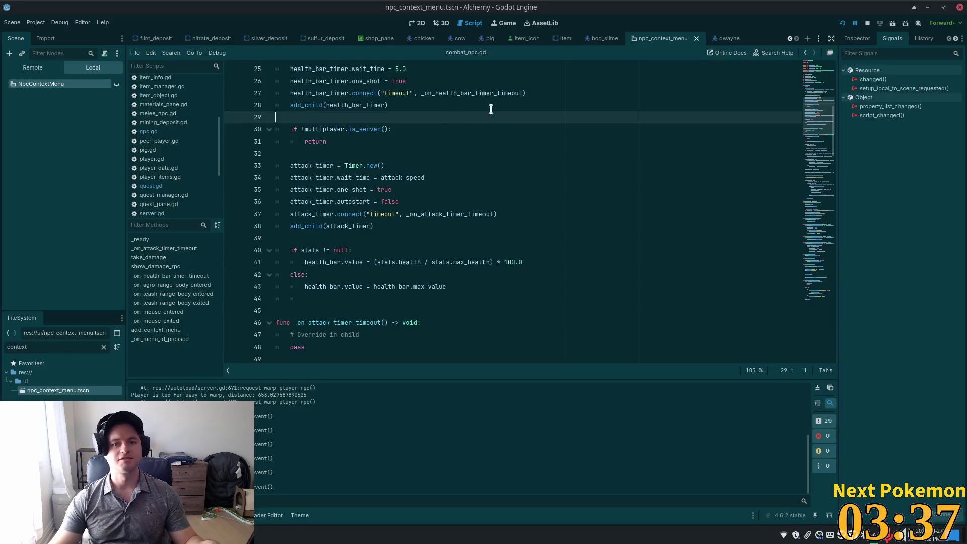
Open vendor.gd in the script editor using the quick resource search for 'vendo'.
click(491, 106)
key(shift+alt+o)
text(vendo)
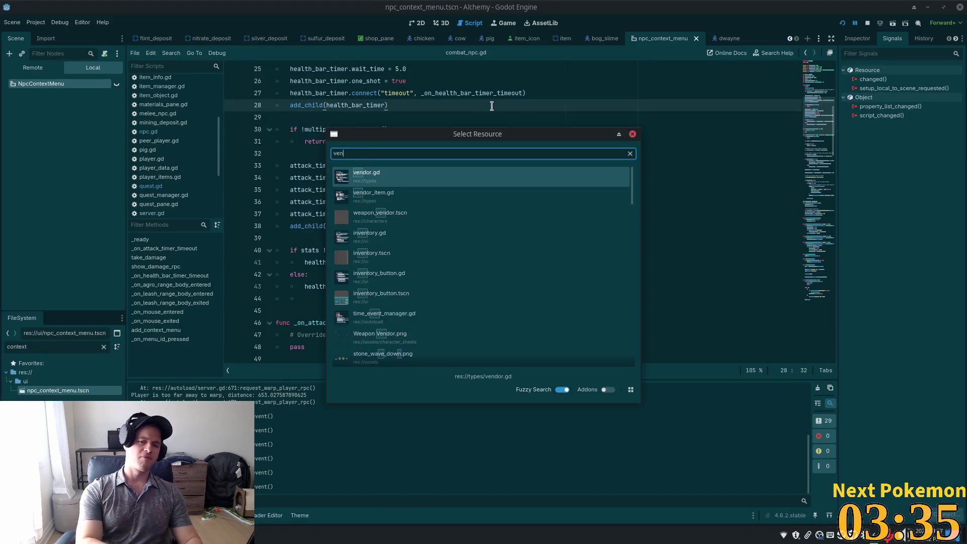
double_click(381, 177)
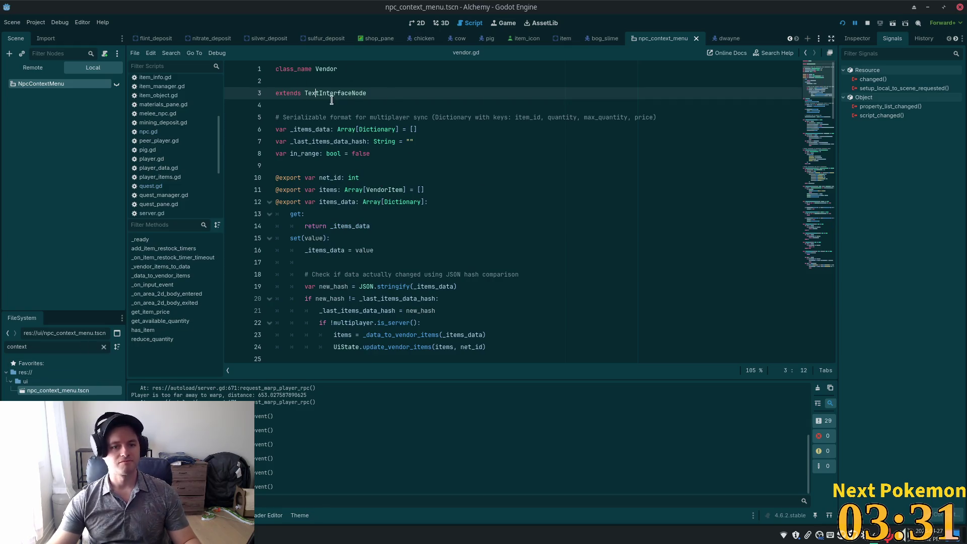
Tidy the header so extends TextInterfaceNode sits under class_name, leaving an empty line 4.
click(392, 102)
key(Return)
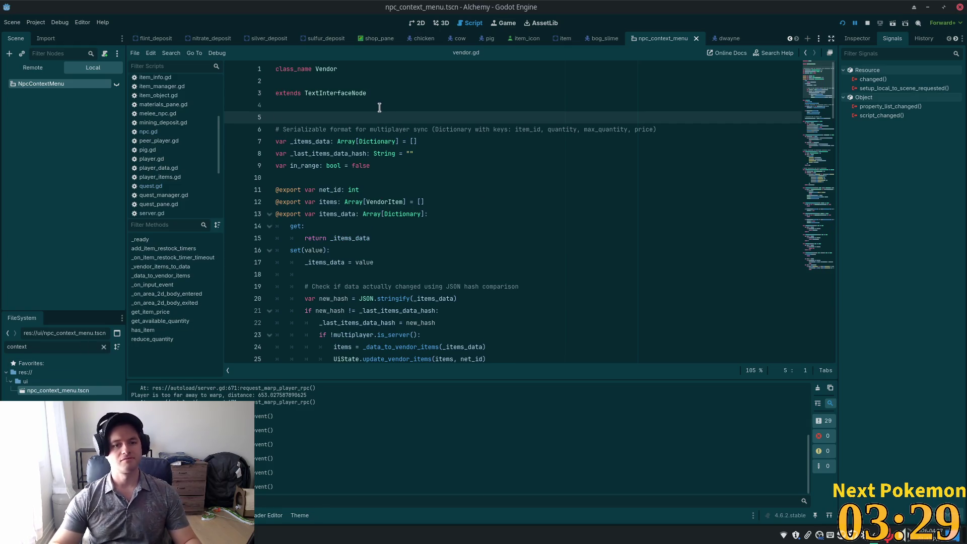
key(Up)
key(Up)
key(Up)
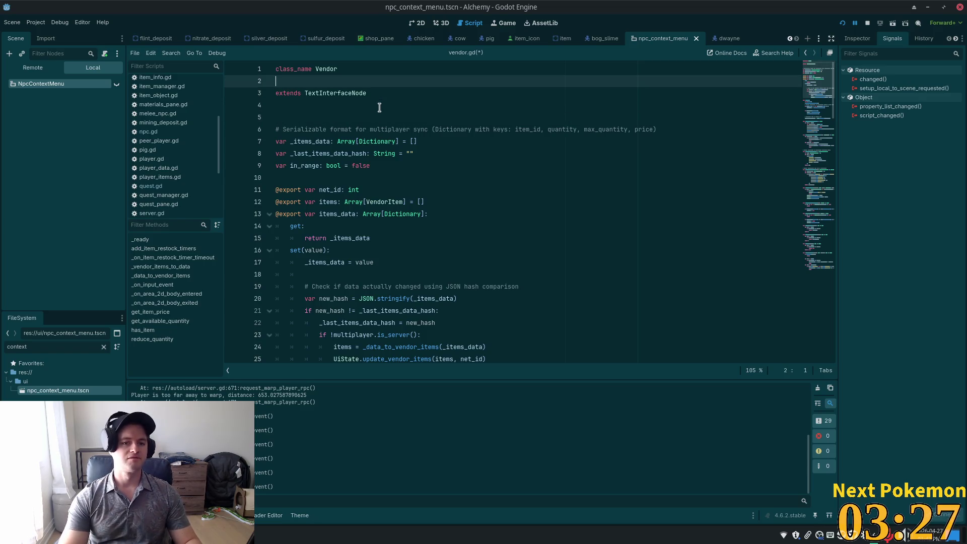
key(Down)
key(Down)
key(Up)
key(Up)
key(Up)
key(Down)
key(Down)
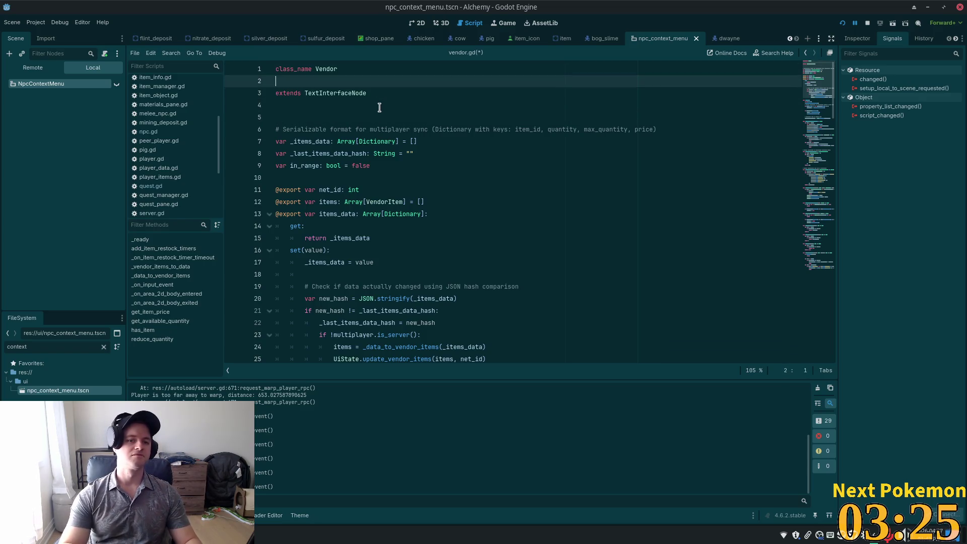
key(BackSpace)
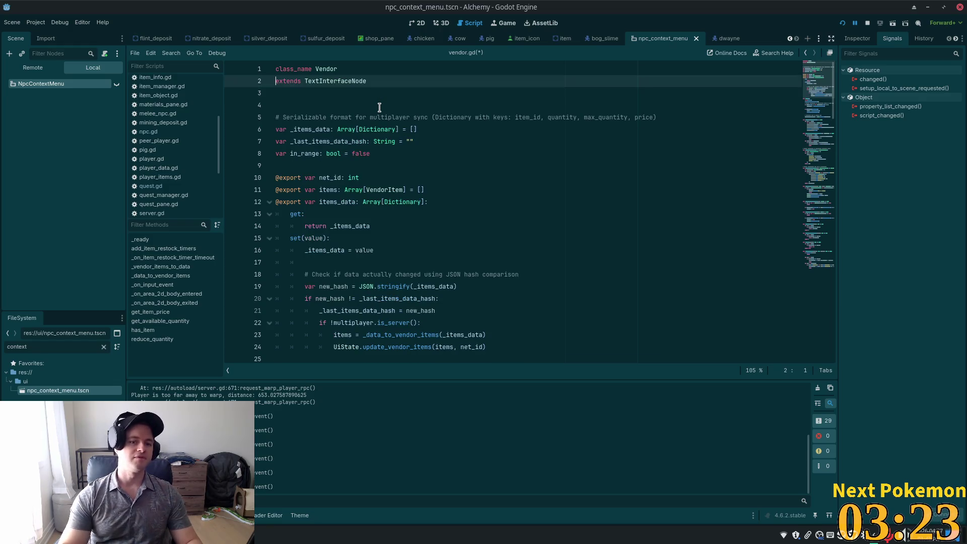
key(Down)
key(Down)
key(Return)
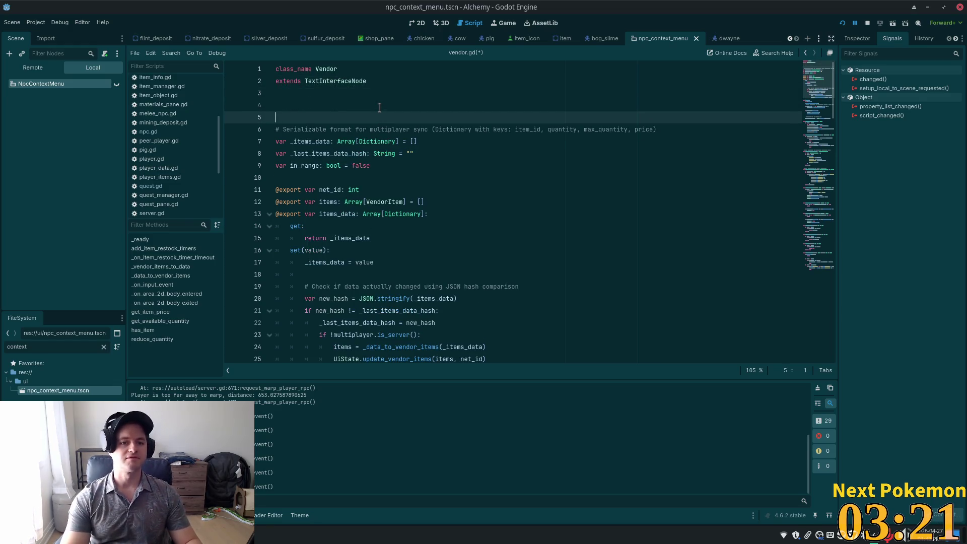
key(Up)
Ctrl-drag npc_context_menu.tscn onto line 4 to add the NPC_CONTEXT_MENU preload constant.
mouse_move(58, 390)
mouse_down()
mouse_move(282, 214)
mouse_move(302, 105)
mouse_up()
key(BackSpace)
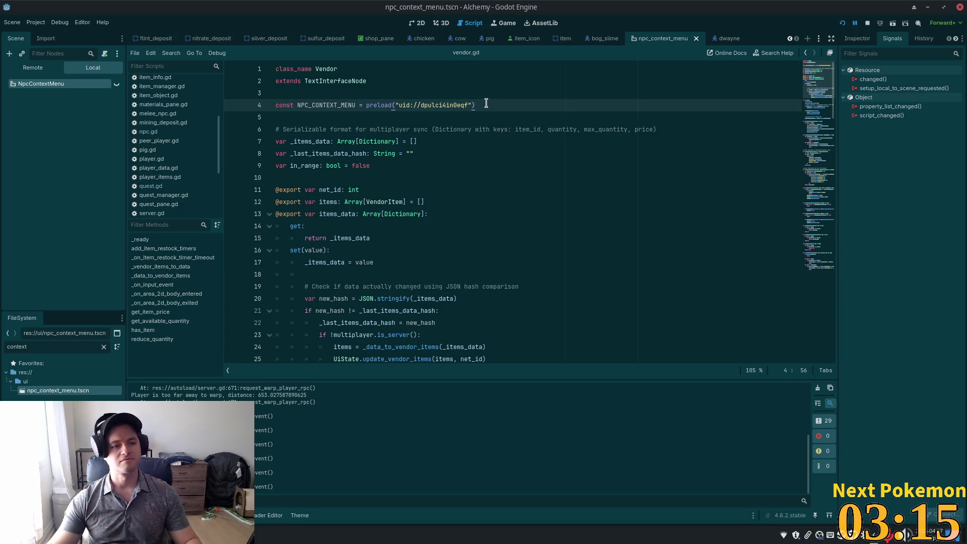
mouse_move(466, 105)
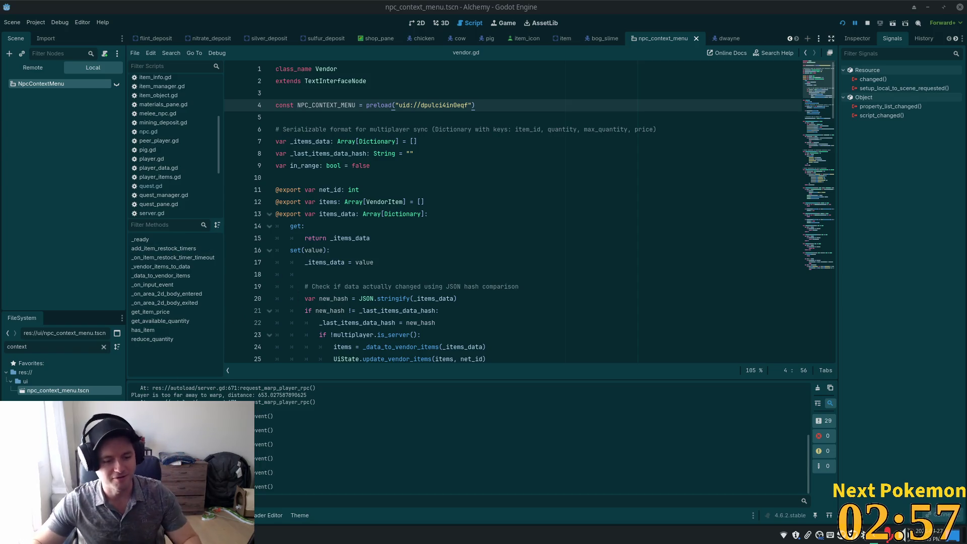
click(277, 474)
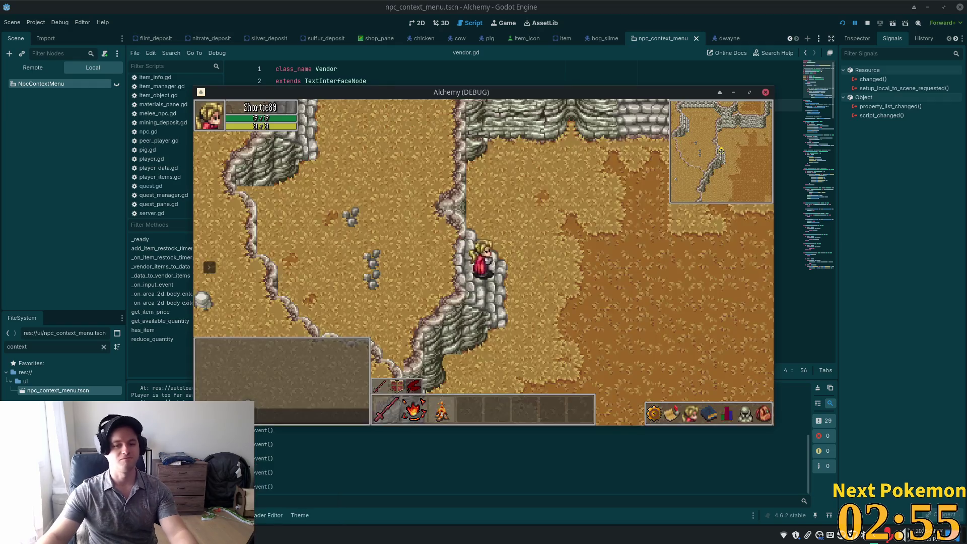
Arrange the two Alchemy (DEBUG) game windows side by side.
click(294, 534)
click(286, 491)
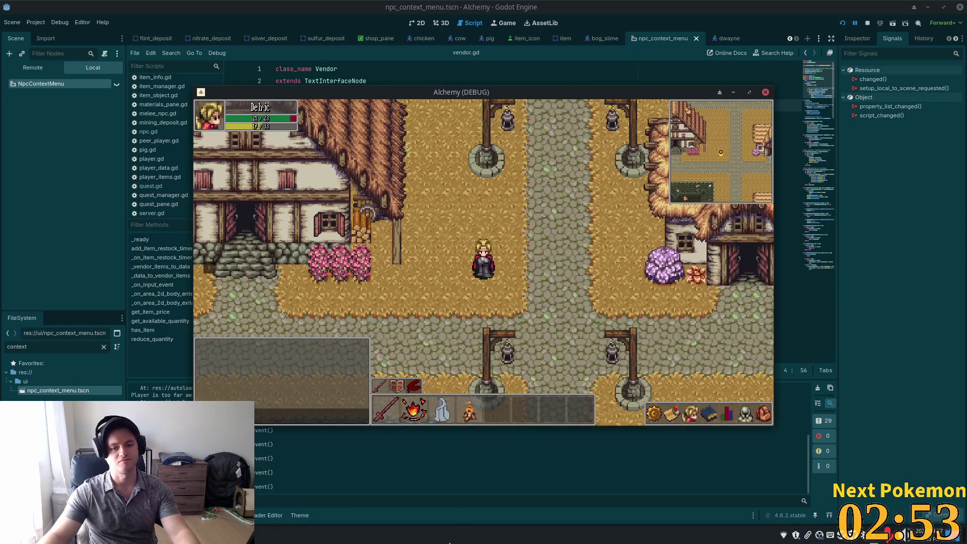
drag(407, 95, 612, 188)
drag(401, 95, 227, 55)
Warp the first player to Greenspan and walk toward the pond.
click(35, 227)
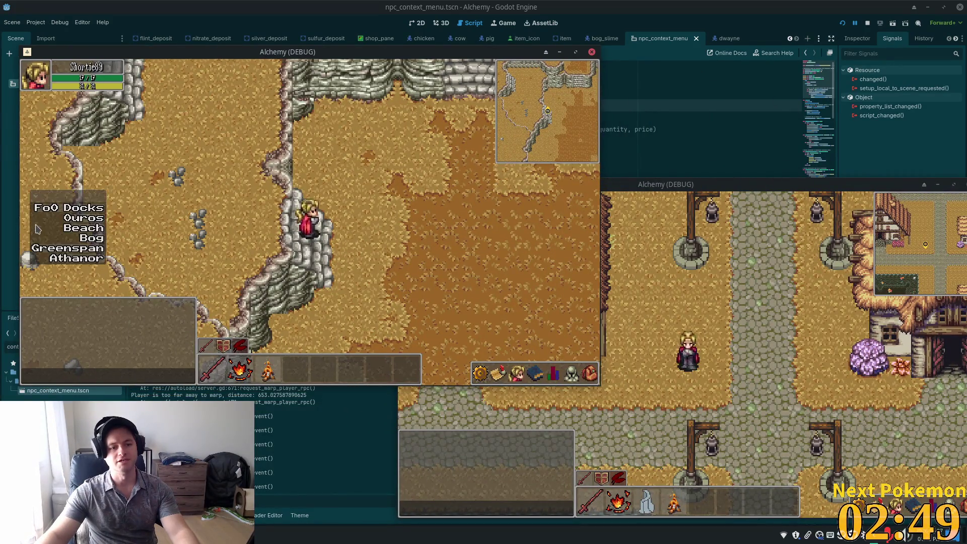
click(70, 248)
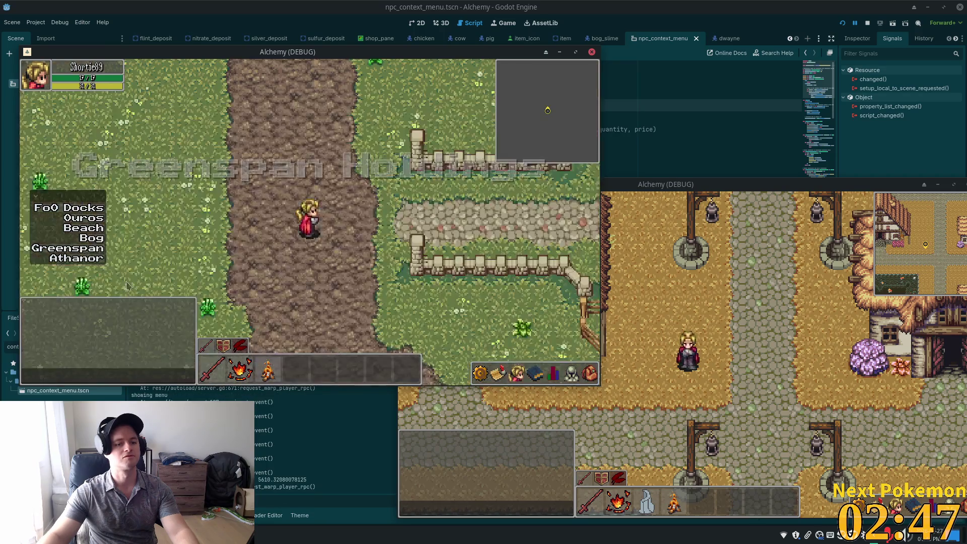
key(a)
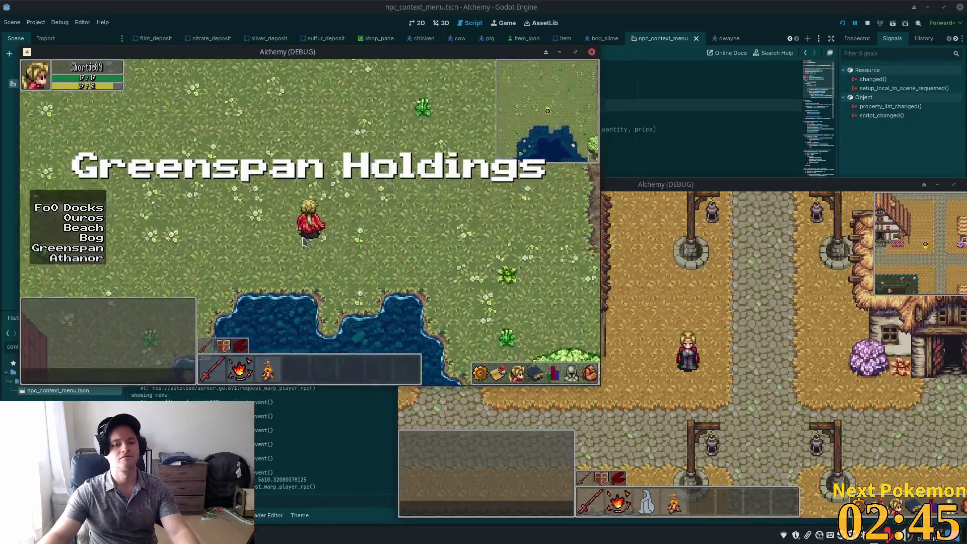
key(s)
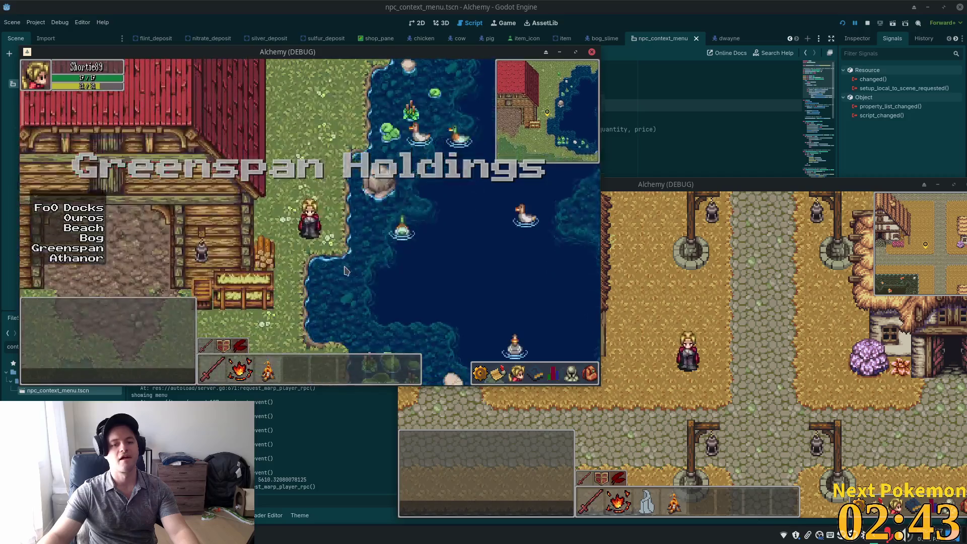
Warp the second player to Indigo Bog and walk around the bog.
click(744, 490)
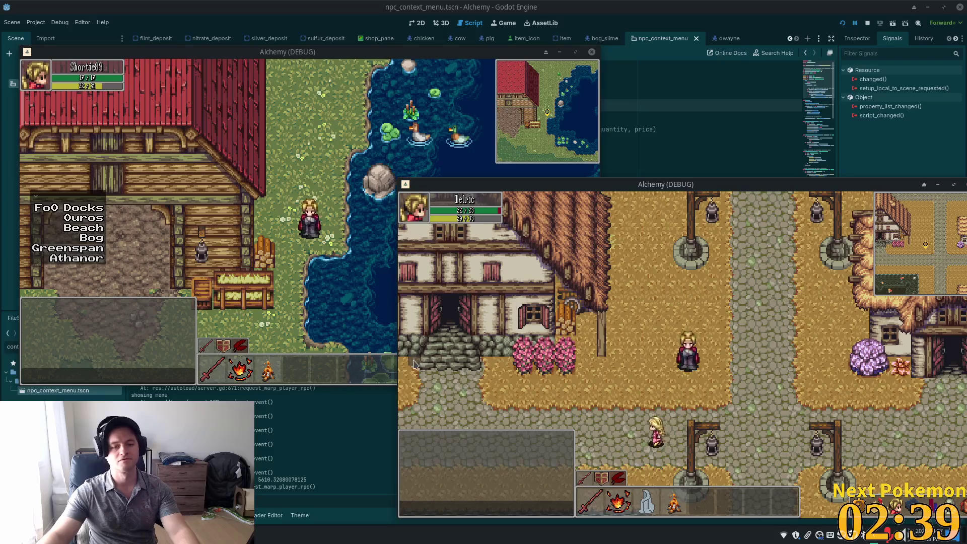
right_click(633, 430)
click(469, 373)
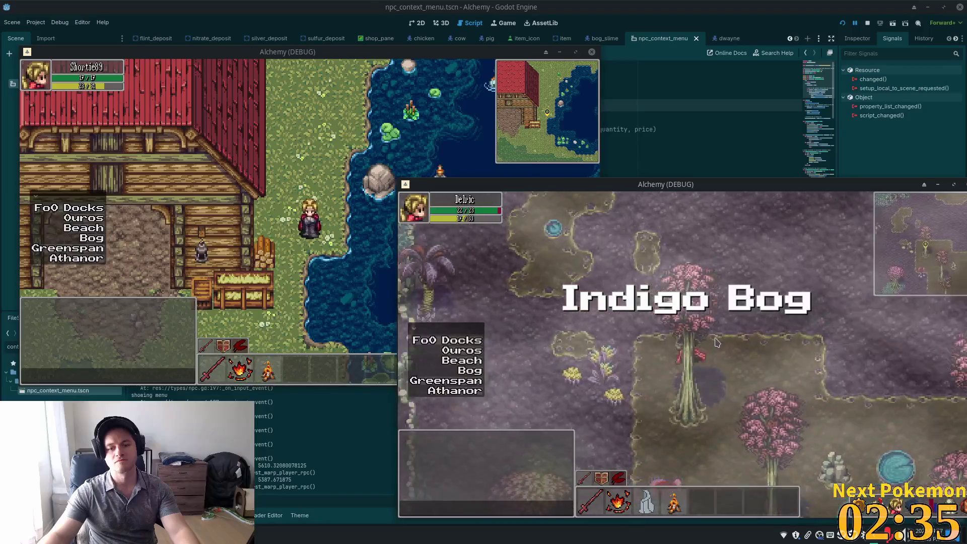
key(w)
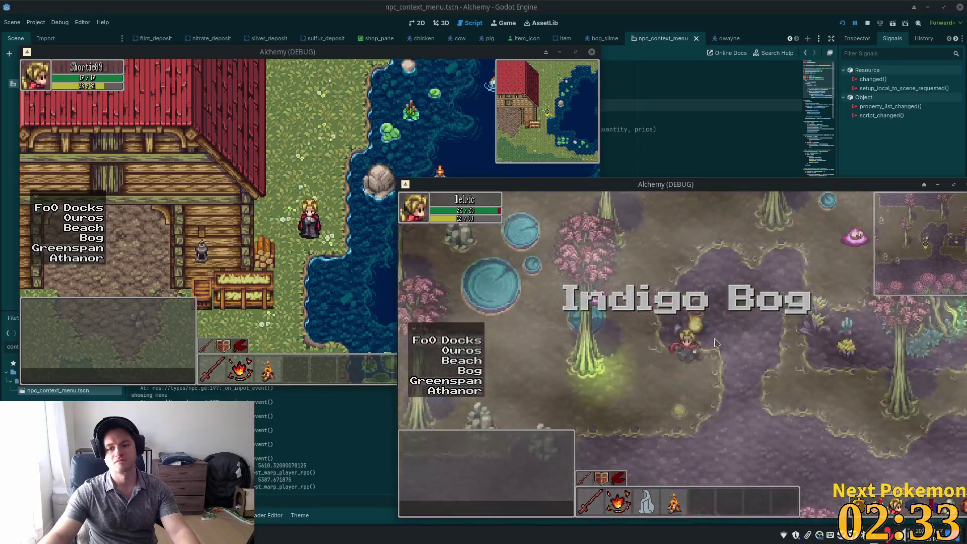
key(s)
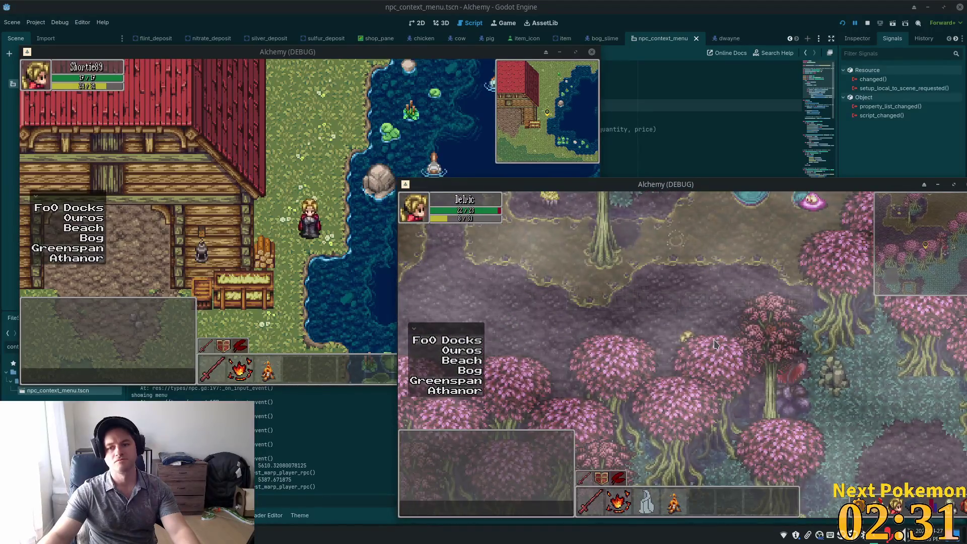
key(w)
key(a)
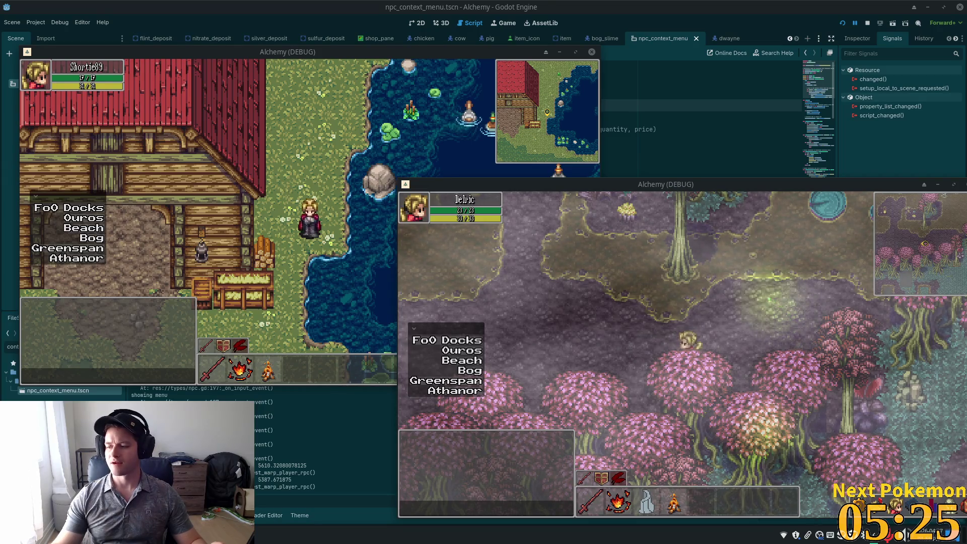
Walk the Ouros character onto the grass by the house, then stop both sessions with F8.
click(441, 163)
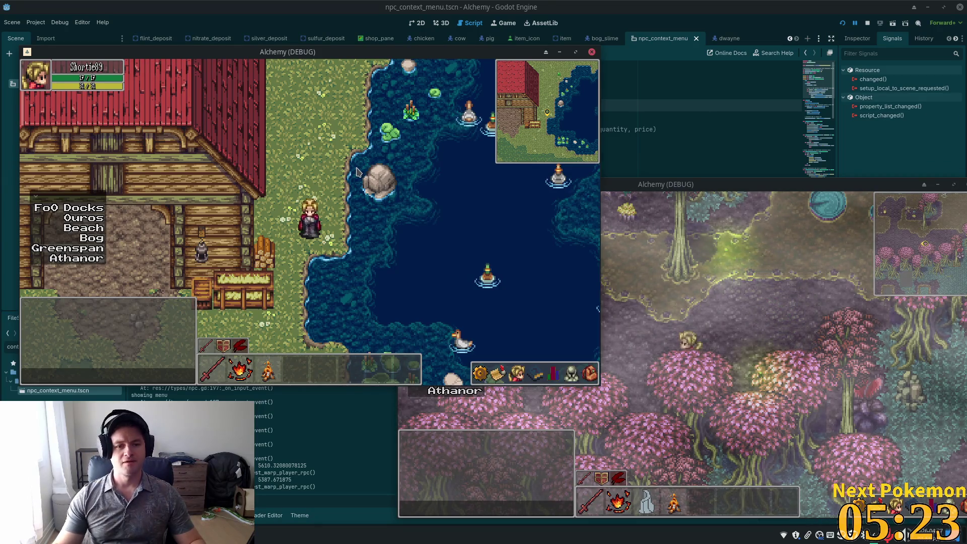
key(s)
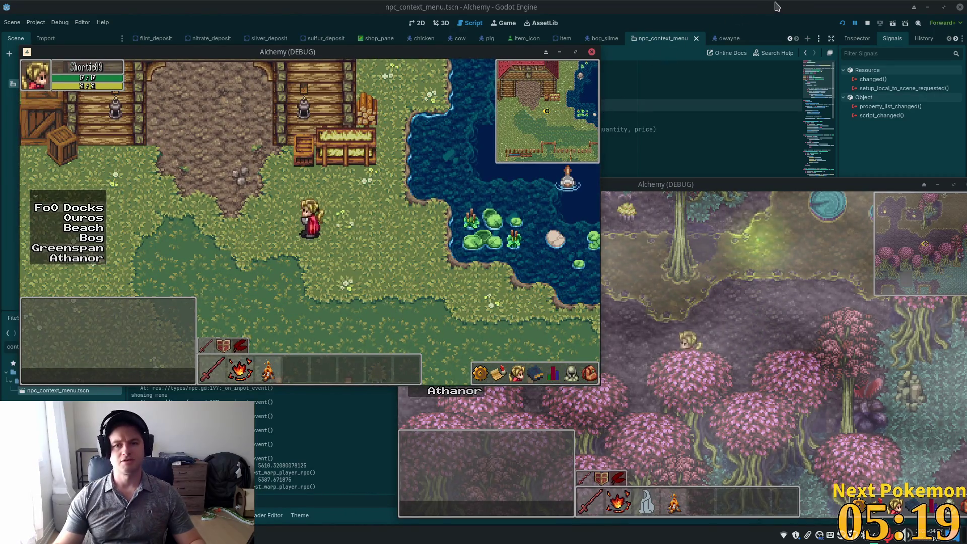
key(F8)
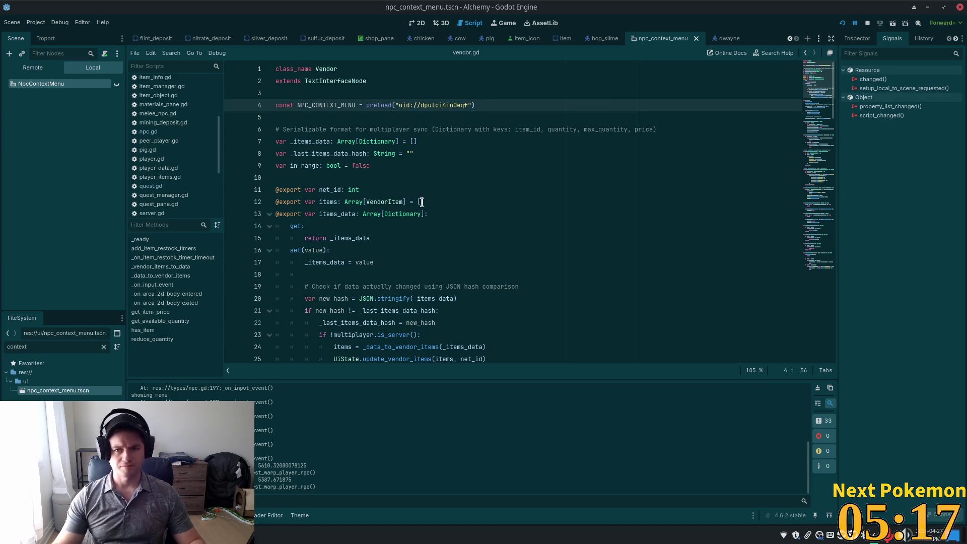